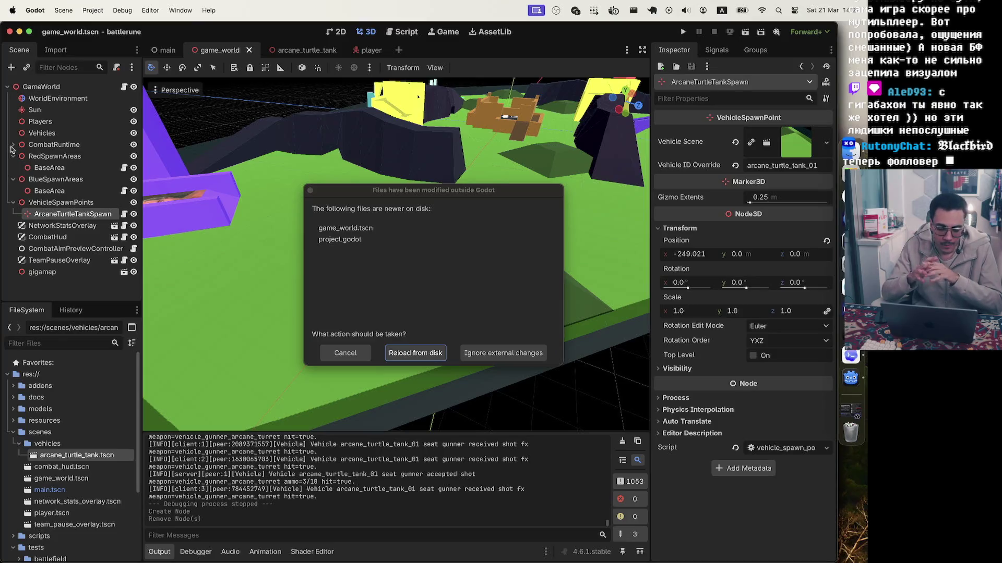
- Reload the modified game_world scene and project file from disk, then switch to the Codex window
left_click(414, 353)
key("ctrl+Up")
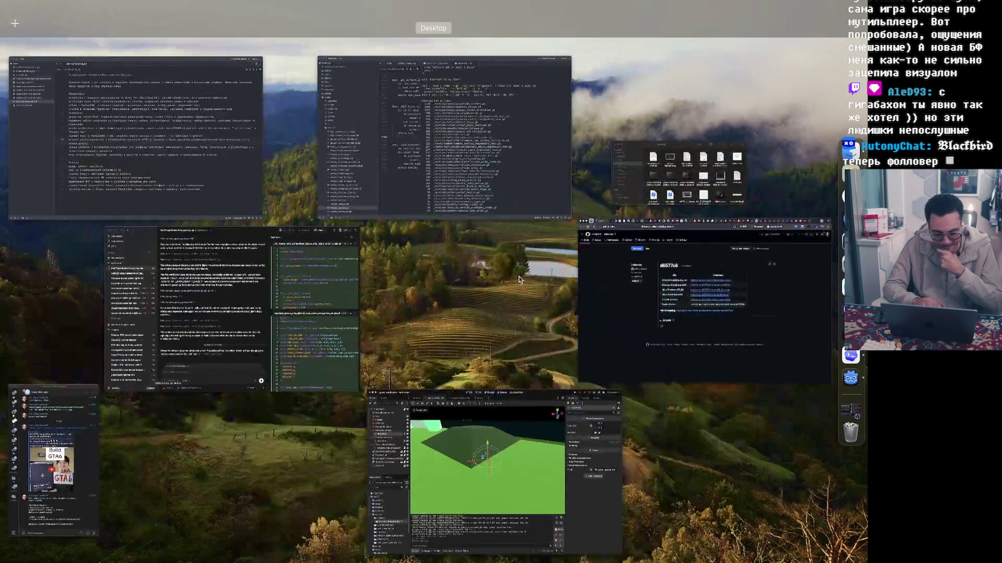
left_click(346, 290)
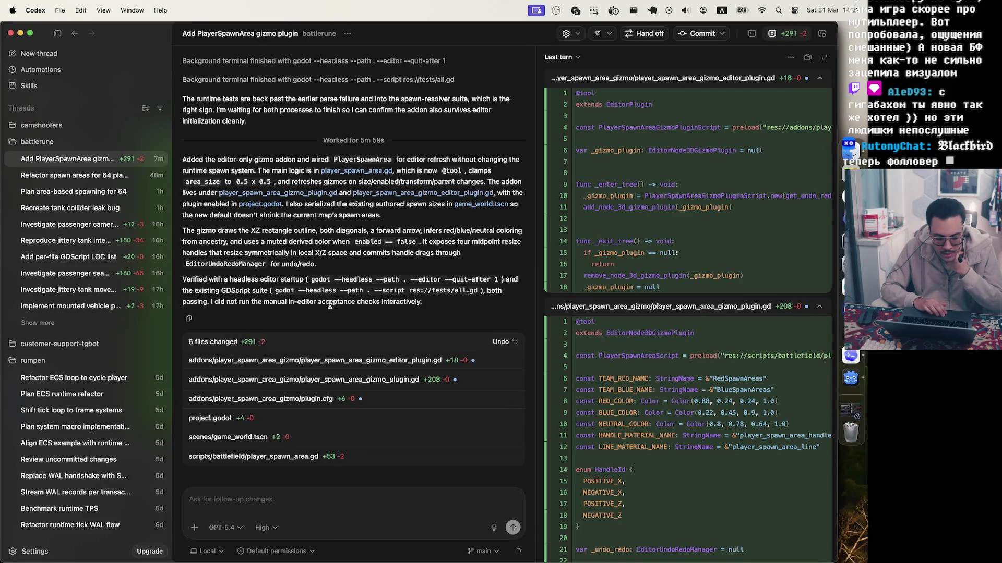
- Bring Godot forward and reload the current project so the gizmo plugin loads
left_click(850, 377)
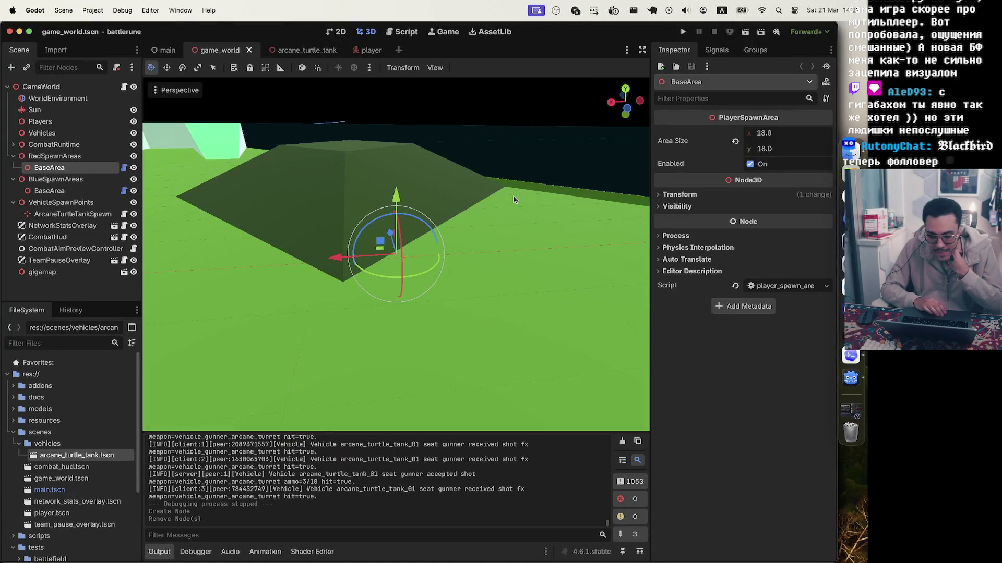
left_click(94, 10)
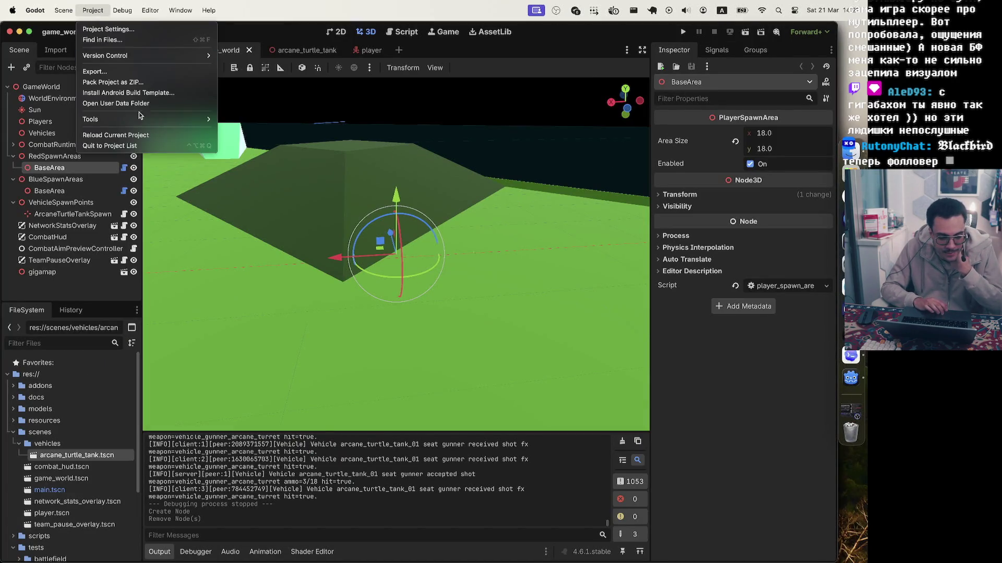
left_click(151, 136)
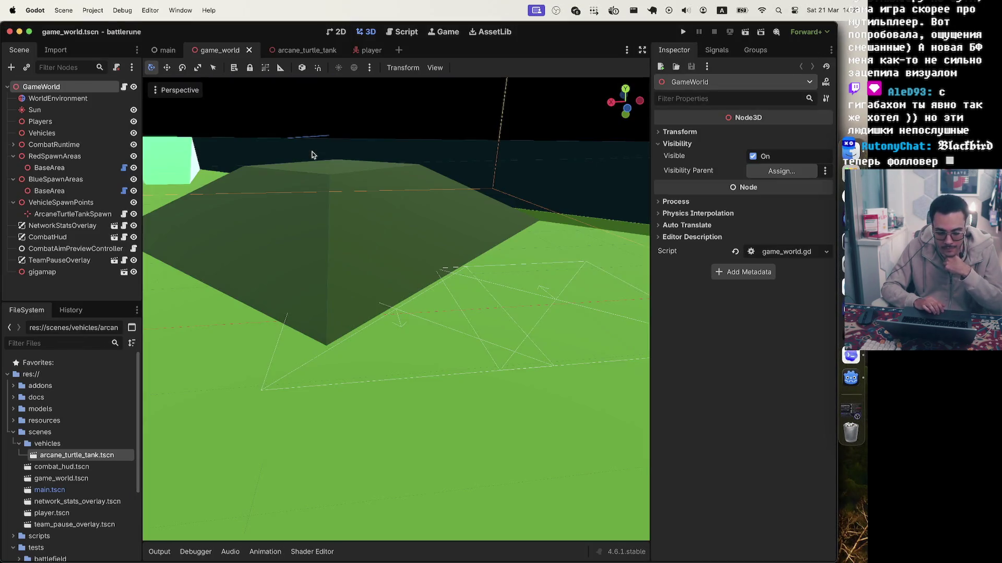
- Select the red team's BaseArea spawn area under the gigamap node
left_click(426, 327)
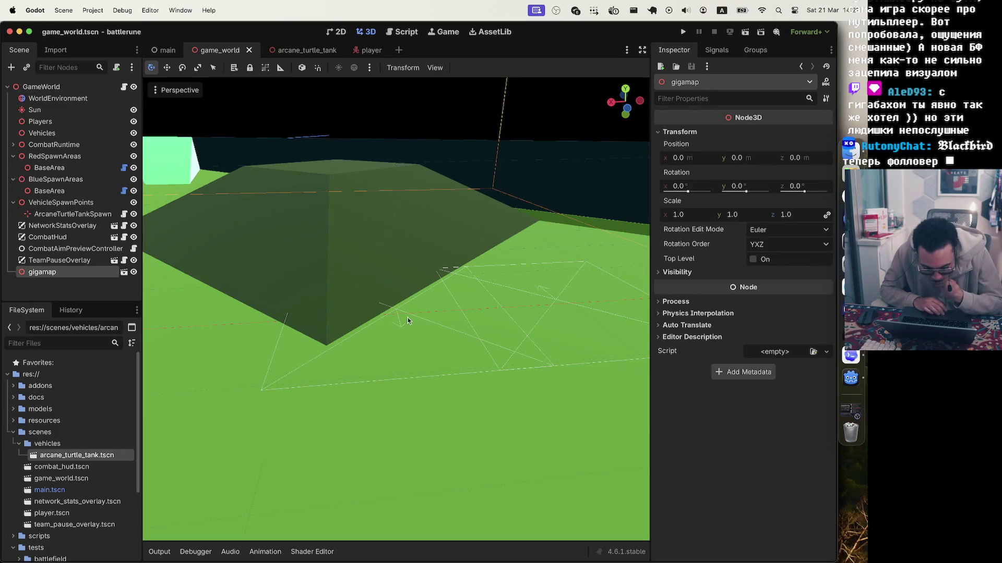
left_click(400, 320)
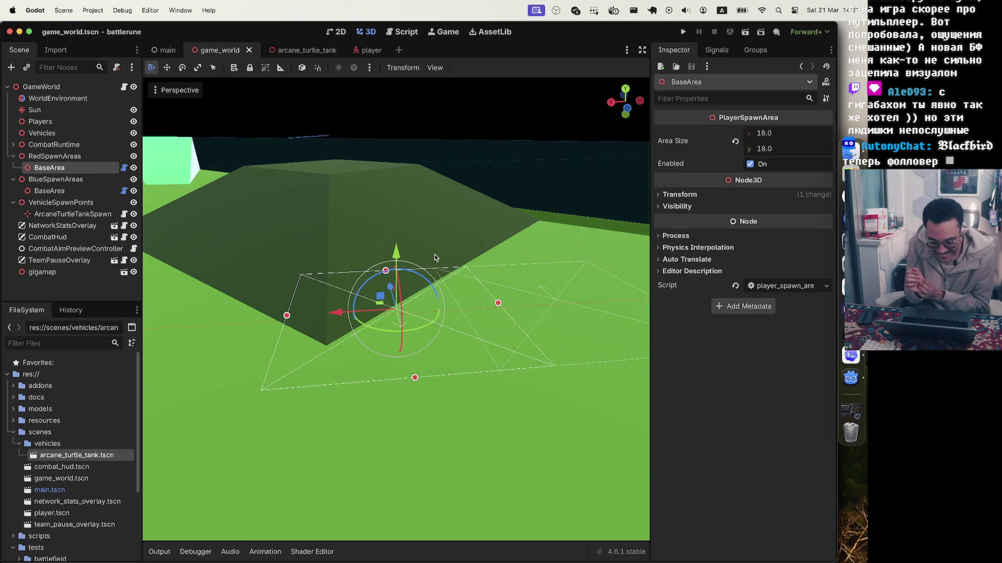
left_click(531, 126)
left_click(401, 316)
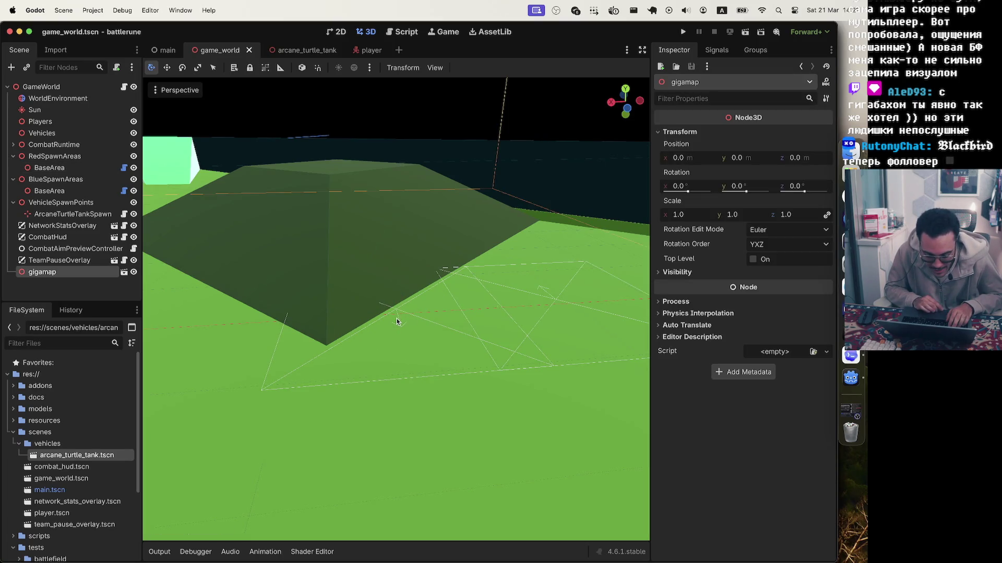
left_click(267, 389)
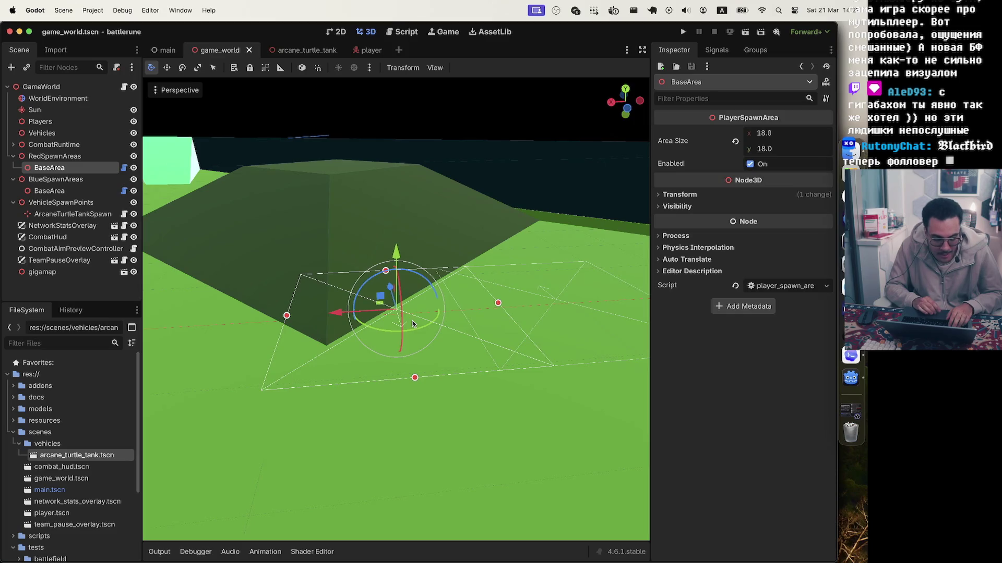
- Zoom and orbit the viewport to inspect the red BaseArea's 18 × 18 outline and resize handles
scroll(401, 326, "down", 2)
scroll(392, 326, "down", 5)
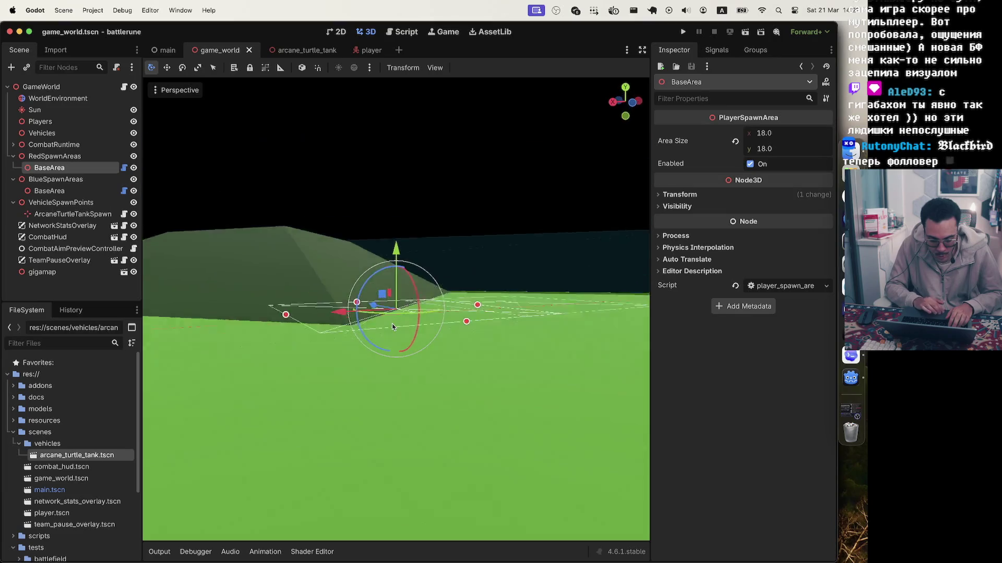
scroll(392, 327, "up", 4)
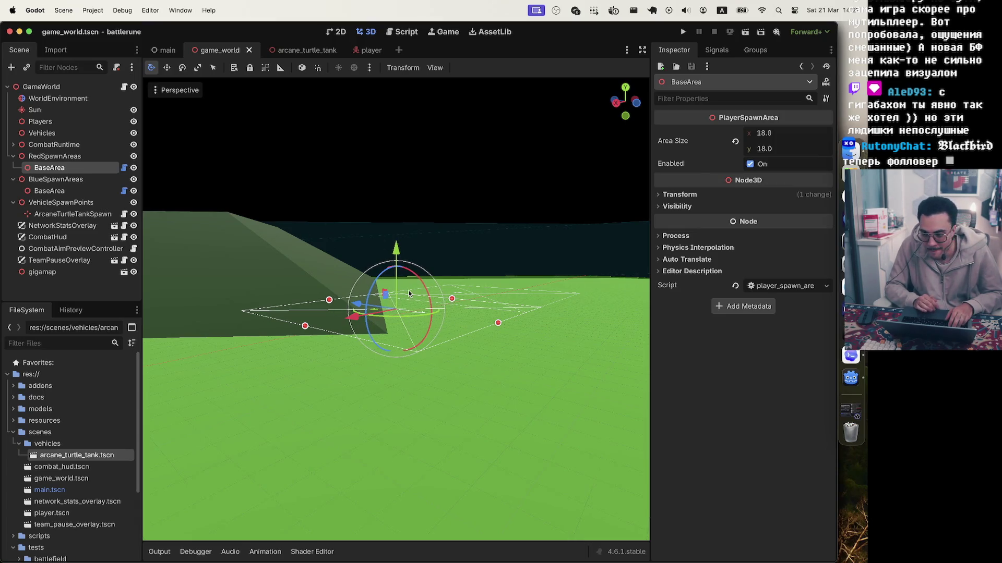
scroll(409, 293, "up", 5)
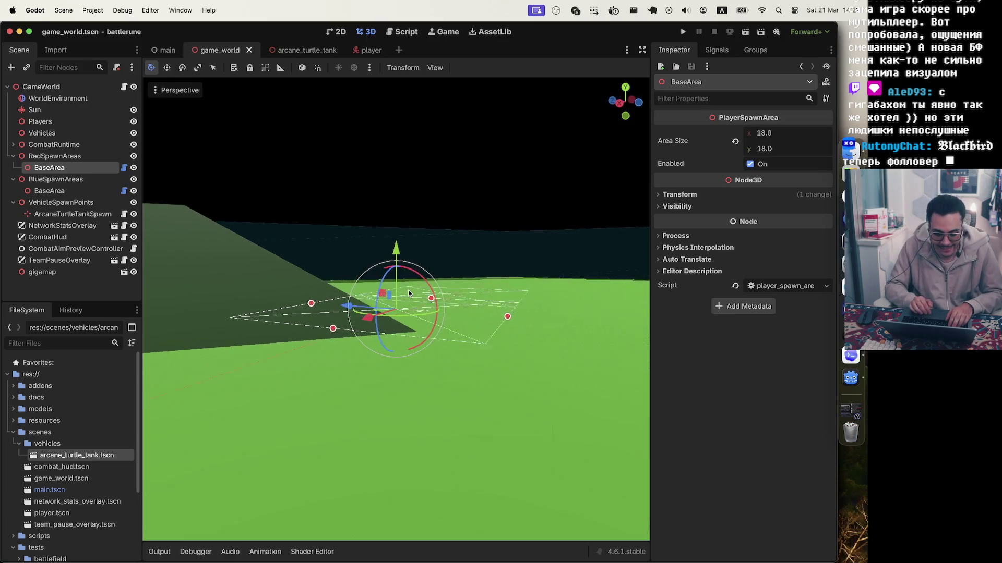
scroll(409, 293, "right", 5)
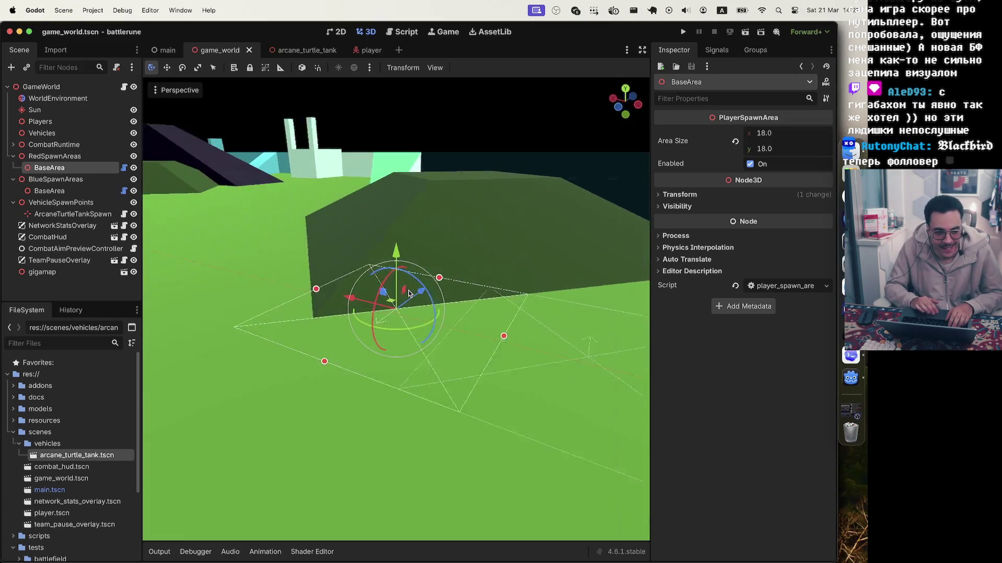
scroll(409, 293, "right", 10)
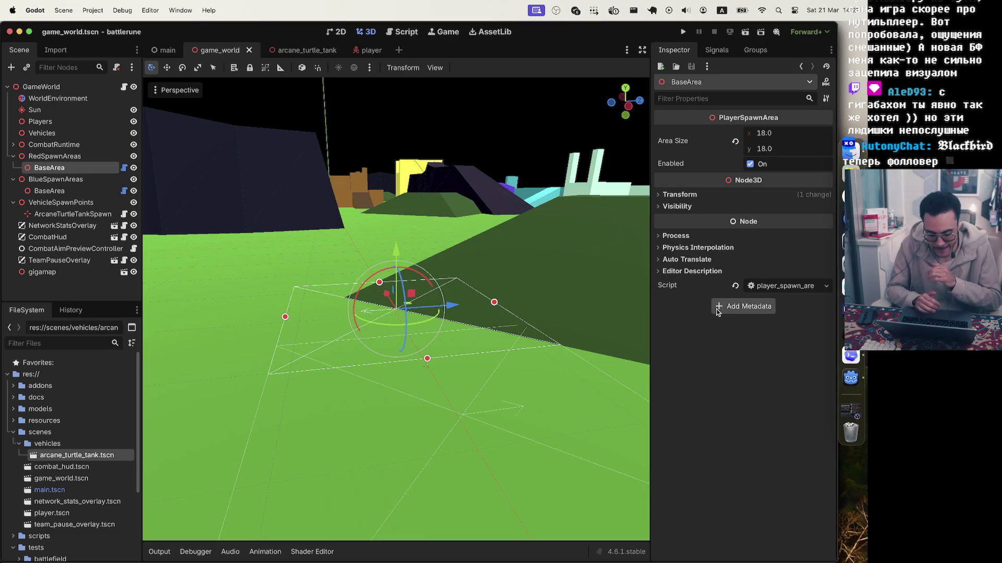
scroll(415, 284, "down", 10)
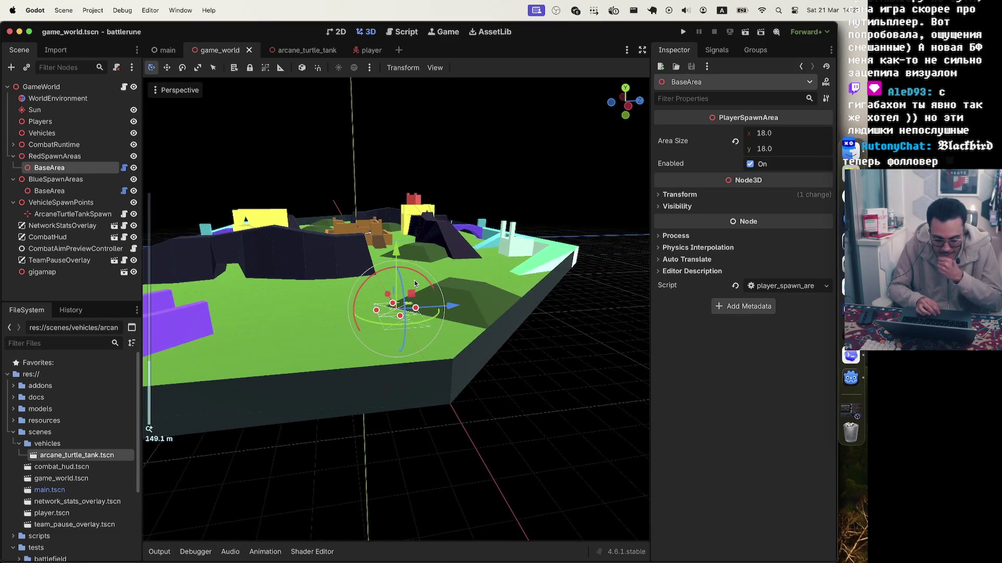
scroll(415, 284, "down", 5)
scroll(414, 284, "up", 2)
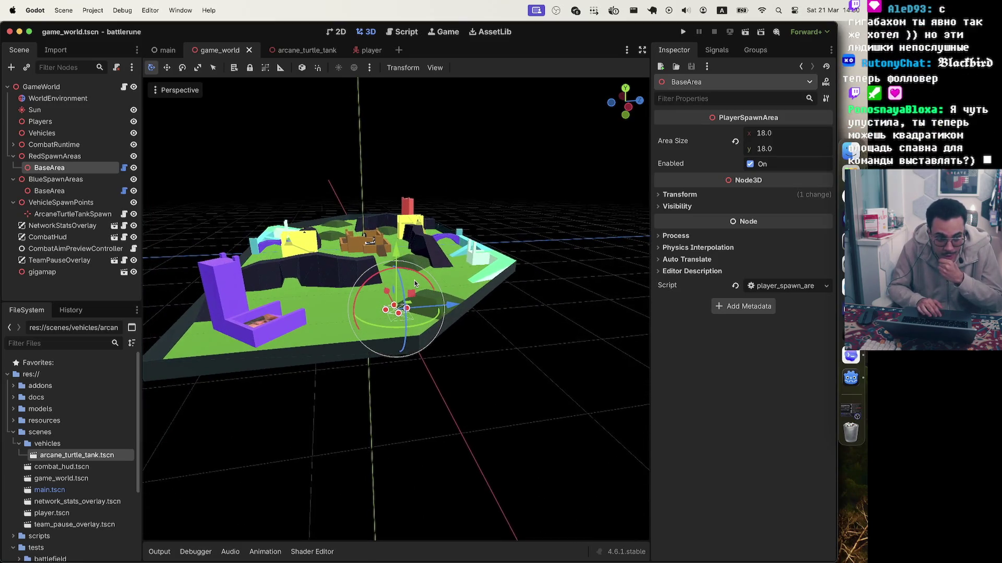
scroll(415, 283, "up", 1)
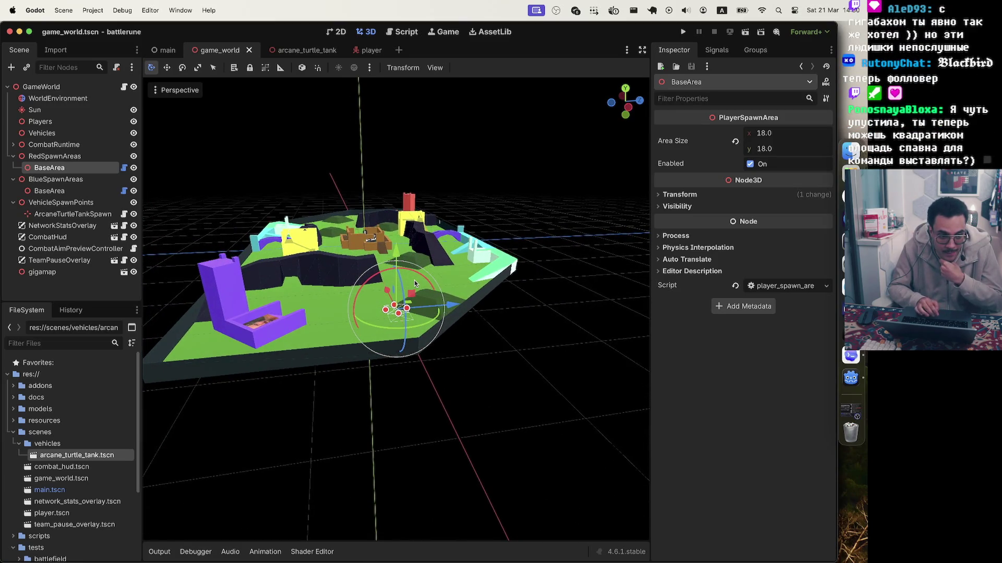
scroll(414, 284, "up", 4)
scroll(415, 284, "down", 2)
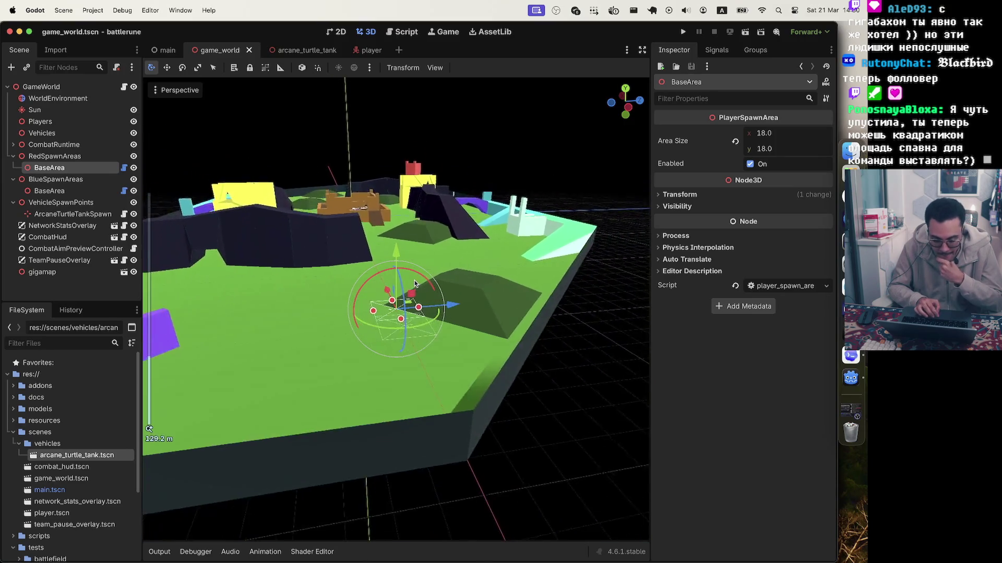
scroll(415, 284, "up", 6)
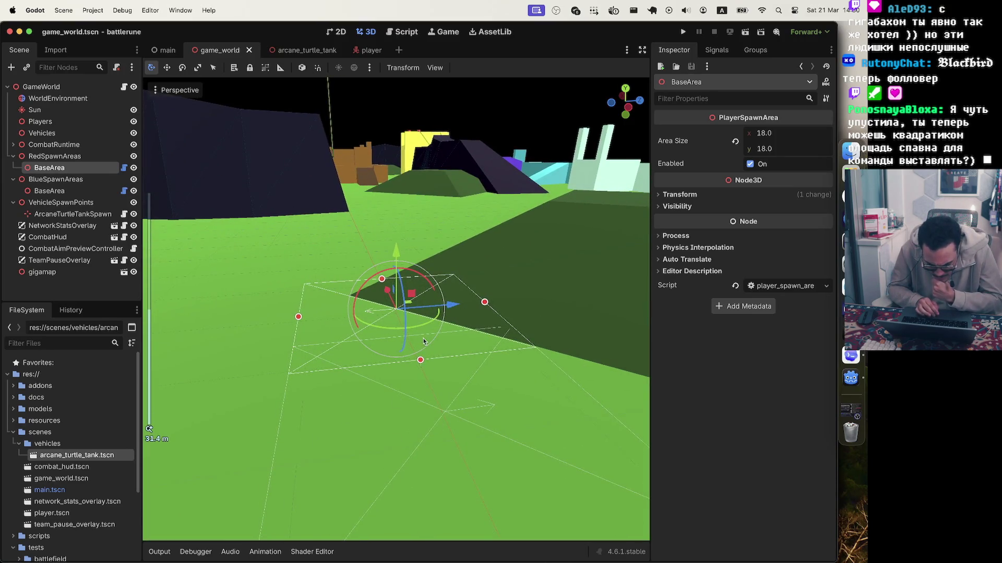
- Select the blue team's BaseArea and raise it slightly along the Y axis
left_click(440, 421)
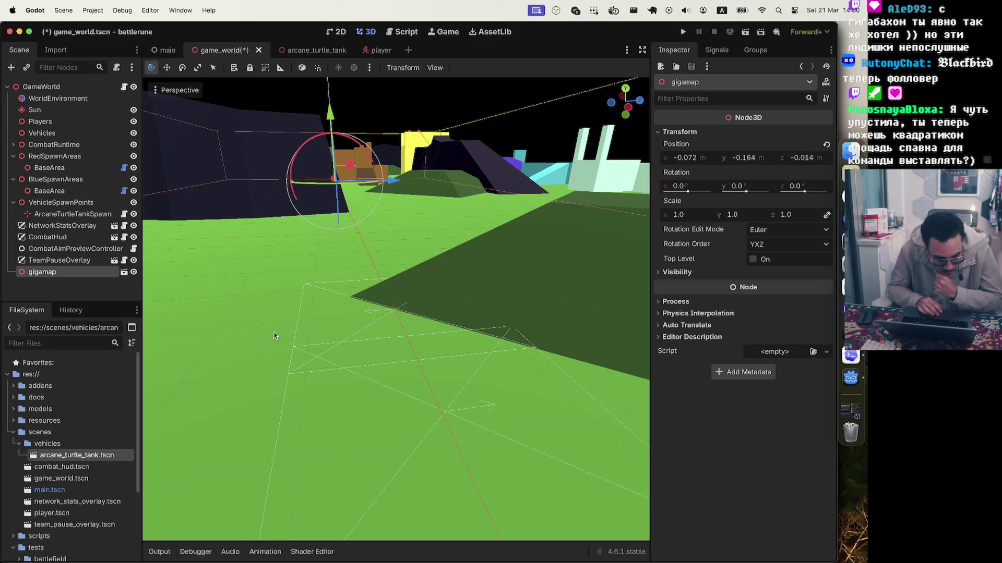
left_click(67, 192)
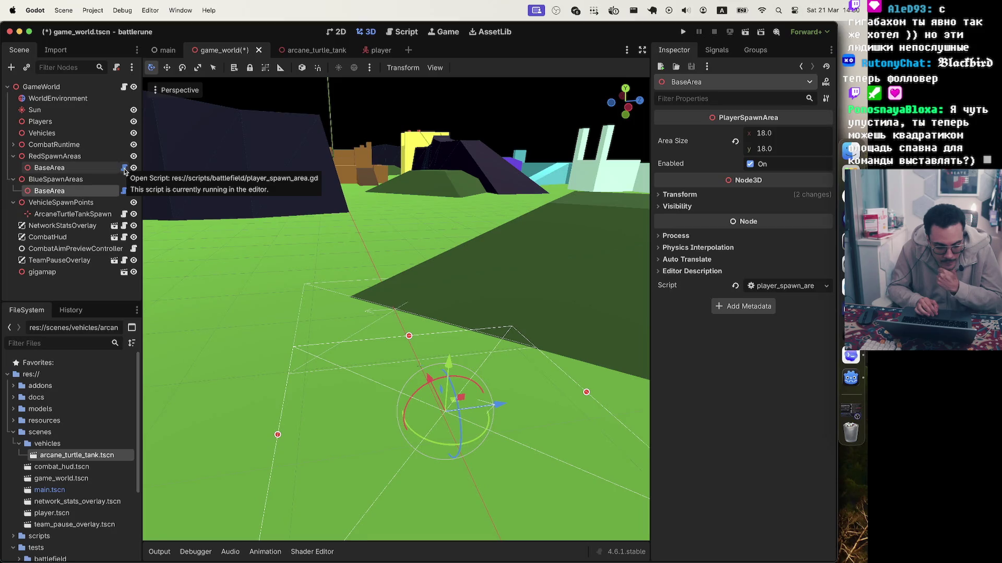
left_click(95, 168)
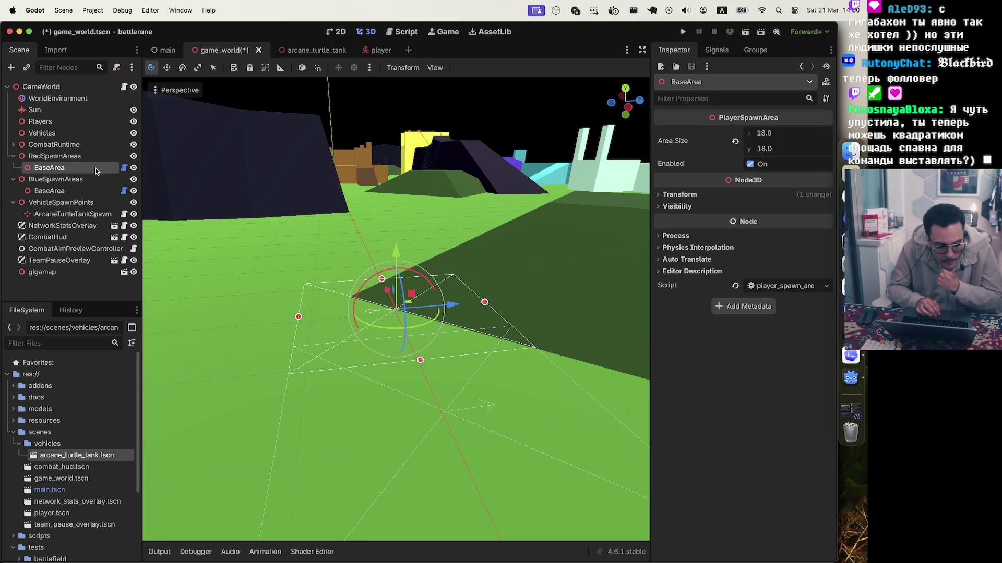
left_click(72, 192)
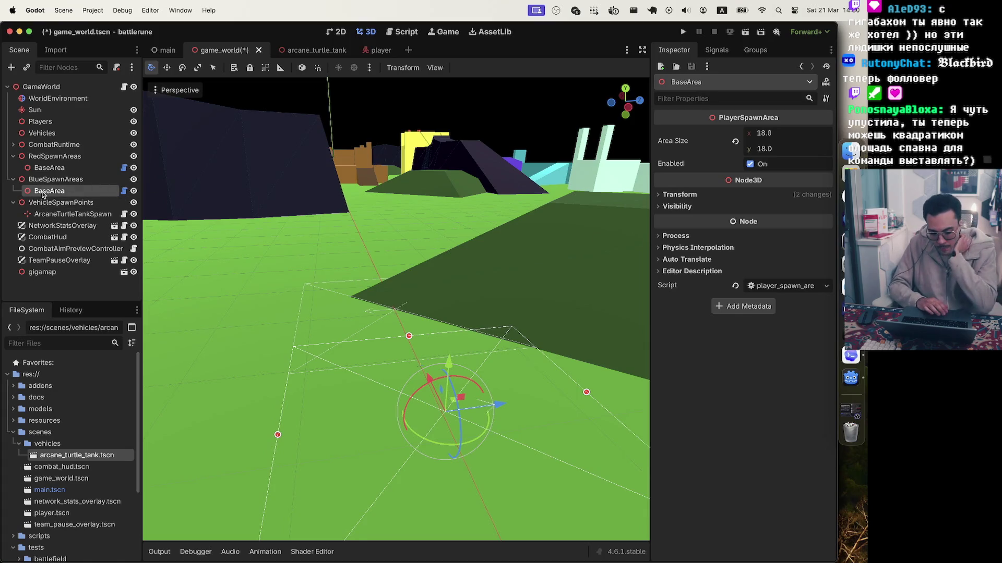
scroll(501, 368, "up", 5)
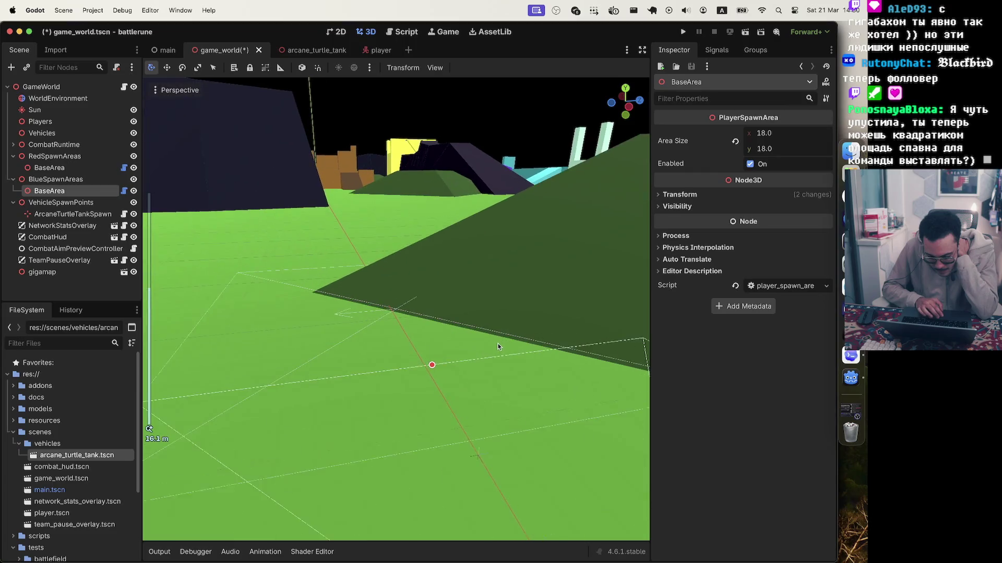
scroll(492, 412, "down", 5)
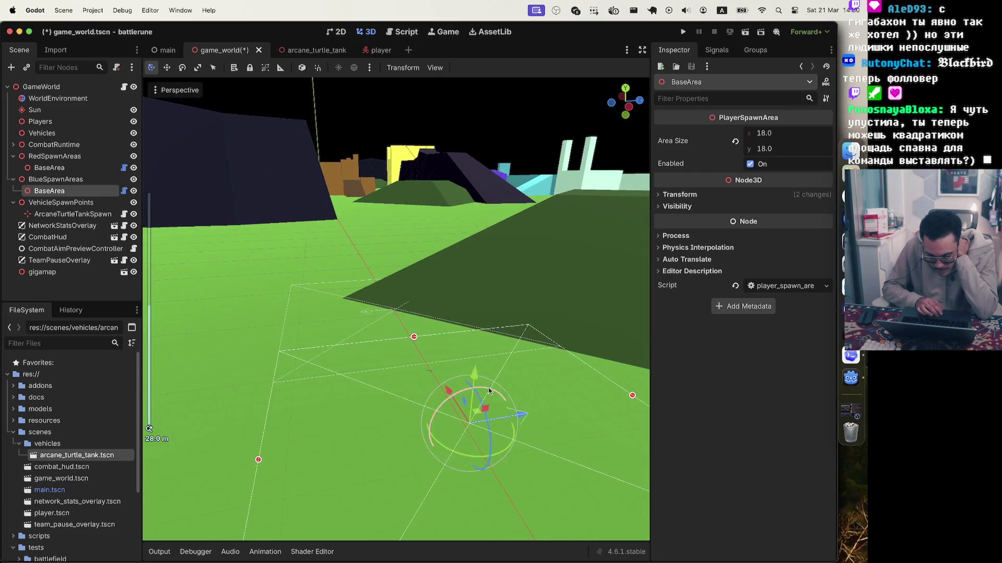
mouse_move(475, 371)
left_mouse_down()
mouse_move(484, 309)
mouse_move(473, 373)
left_mouse_up()
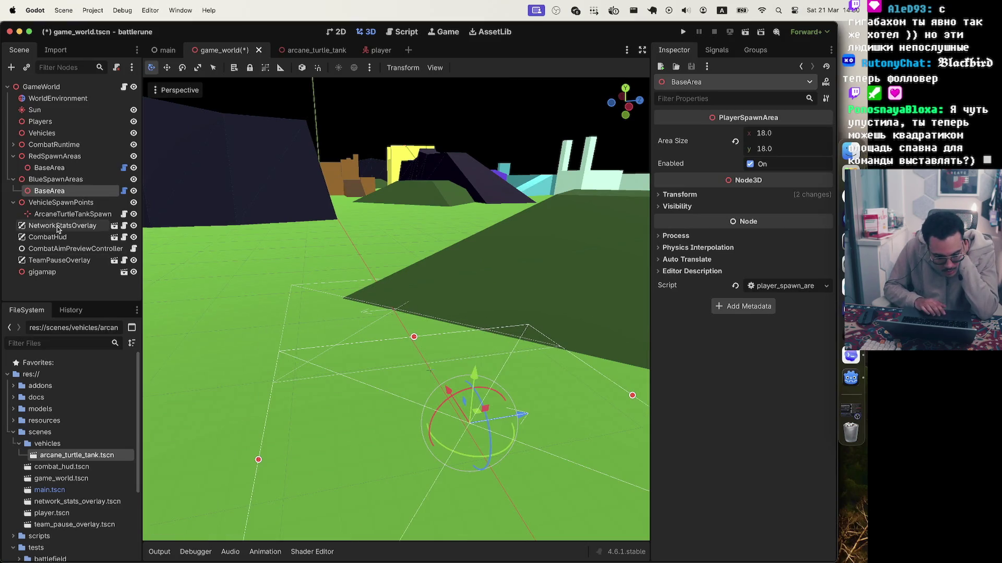
- Select the red team's BaseArea, then switch over to Codex
left_click(80, 168)
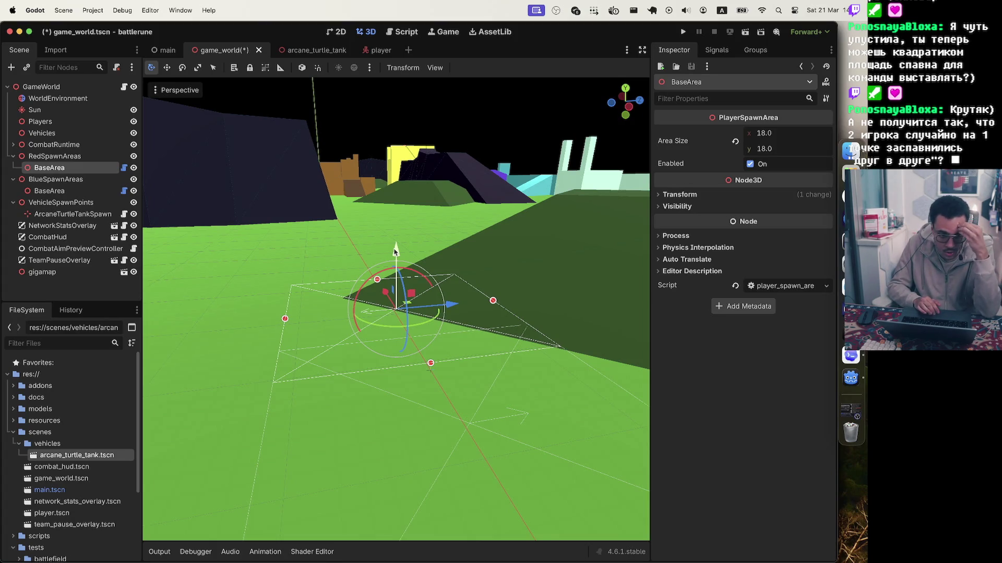
scroll(394, 252, "up", 3)
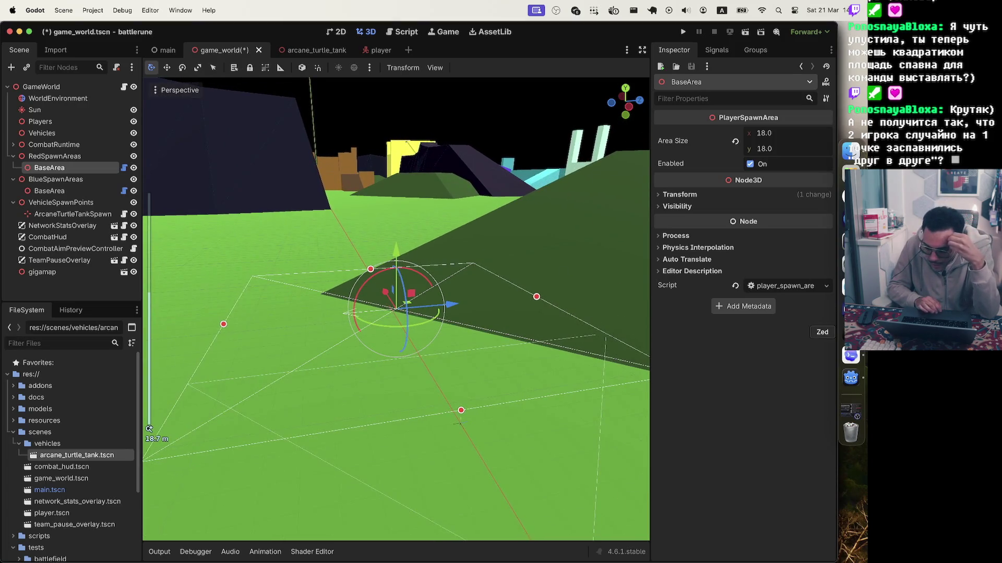
left_click(851, 357)
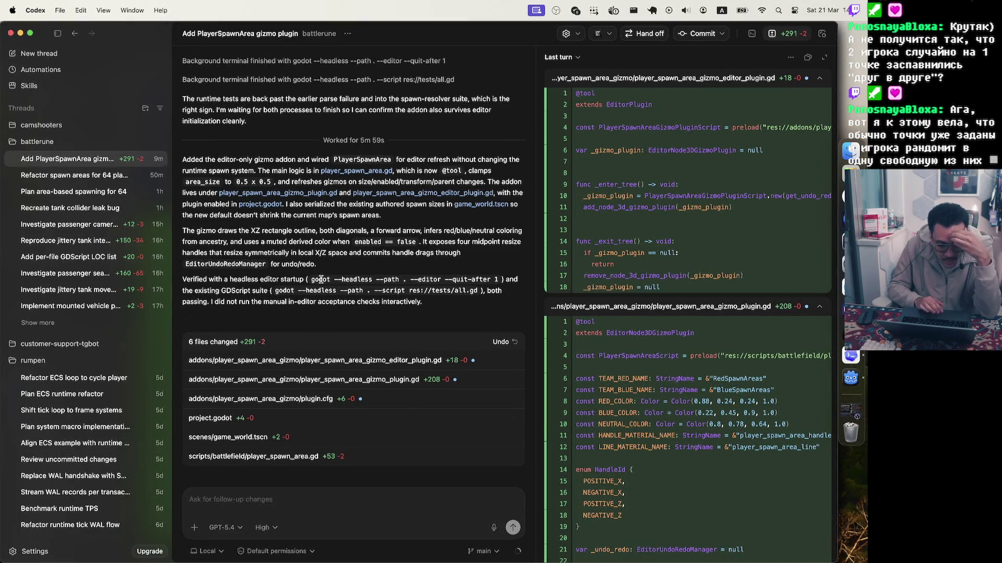
- Scroll back over Codex's gizmo plugin summary, then return to Godot with Cmd+Tab
scroll(287, 260, "up", 2)
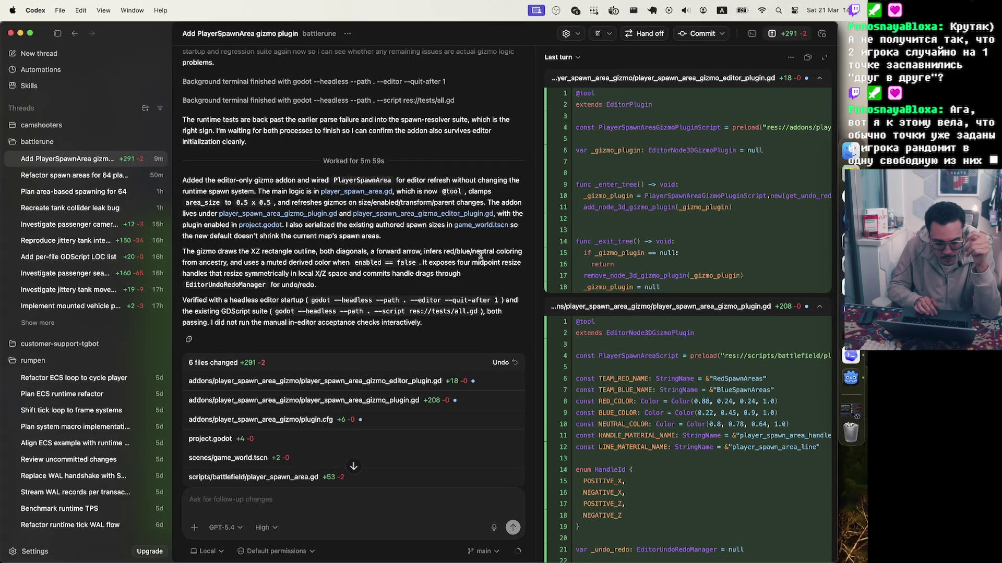
key("super+Tab")
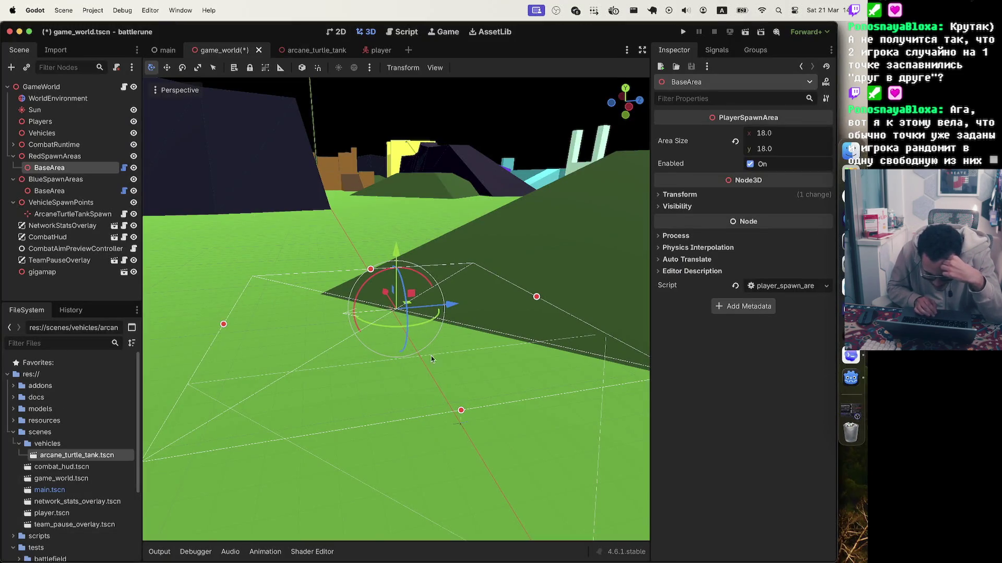
- Zoom the viewport and select the blue team's BaseArea under BlueSpawnAreas
scroll(381, 321, "up", 3)
scroll(381, 321, "up", 10)
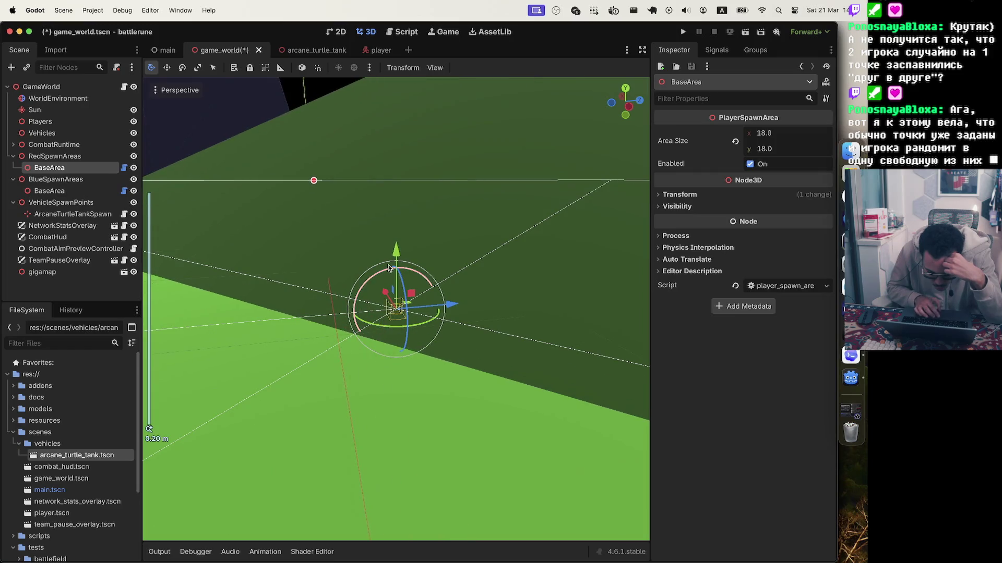
scroll(374, 351, "down", 5)
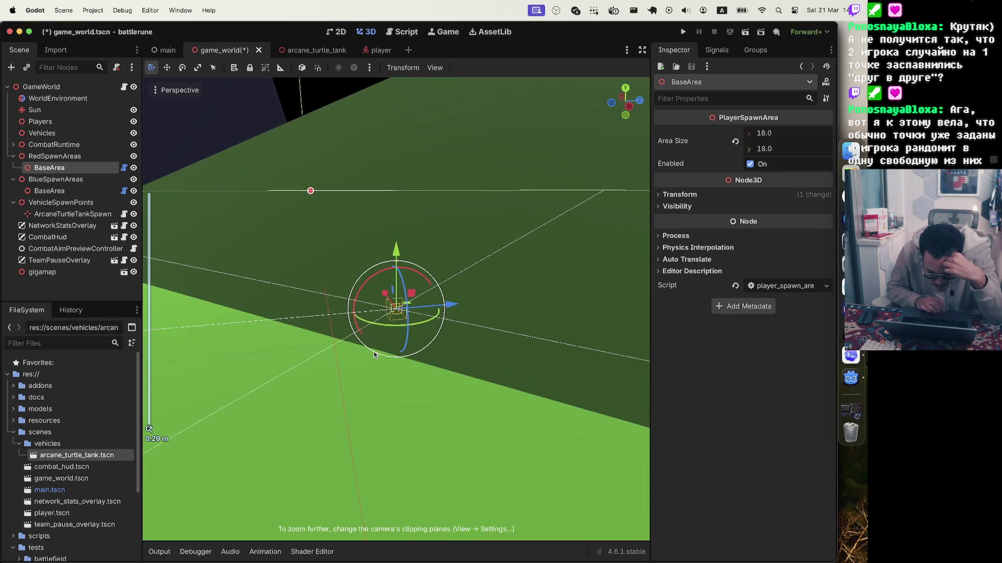
scroll(374, 352, "down", 5)
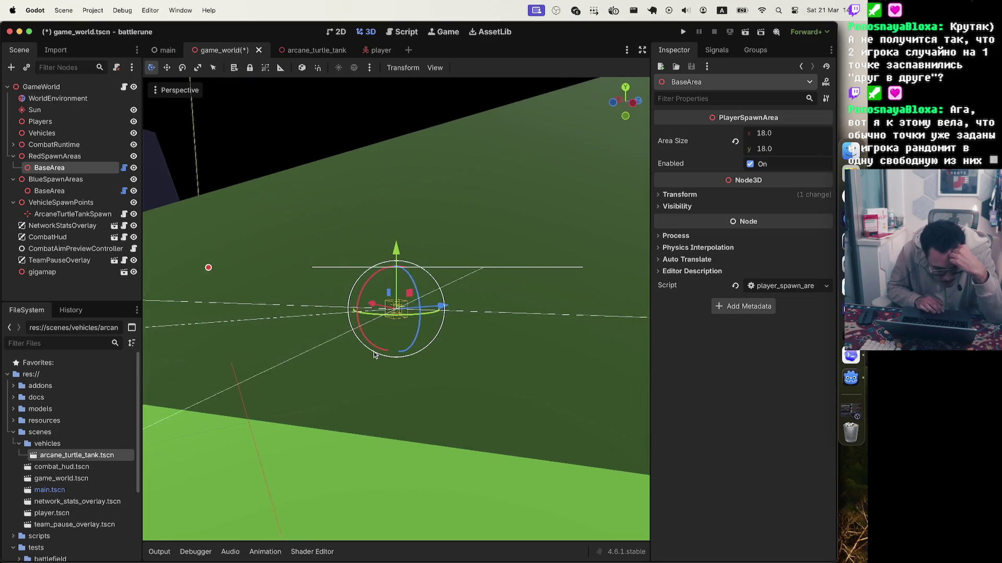
left_click(76, 182)
scroll(398, 301, "down", 3)
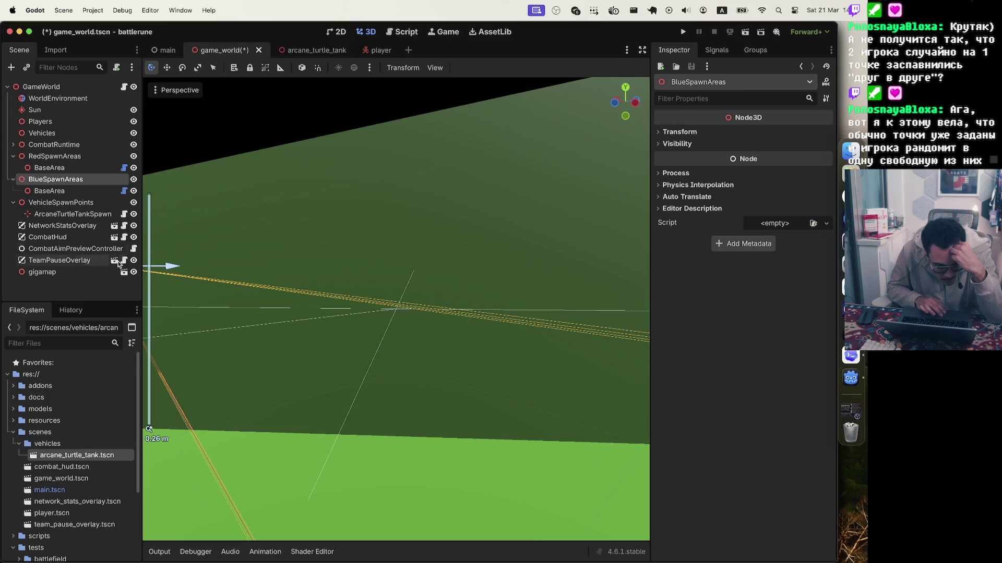
left_click(79, 191)
scroll(401, 314, "down", 10)
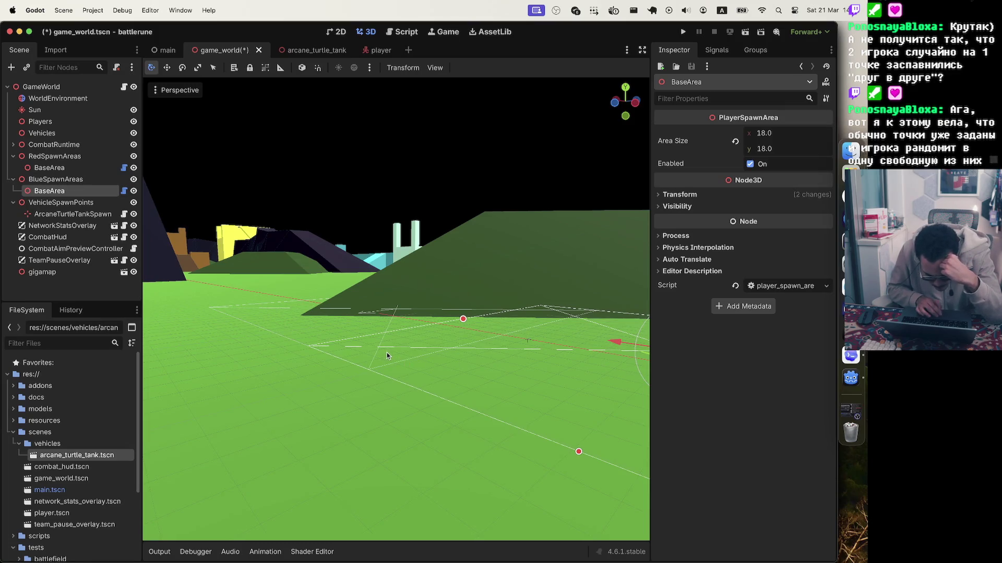
scroll(387, 355, "up", 8)
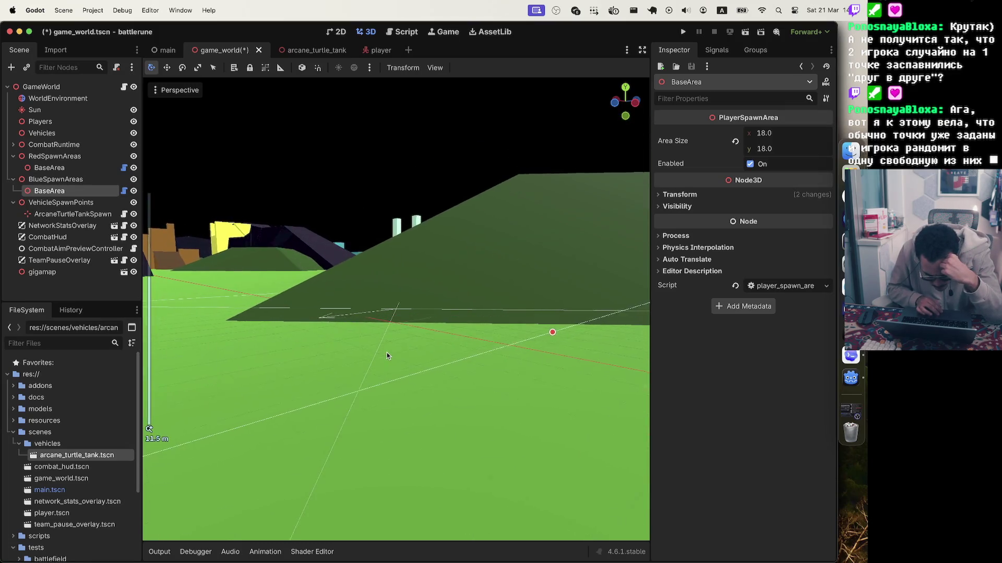
scroll(387, 355, "down", 10)
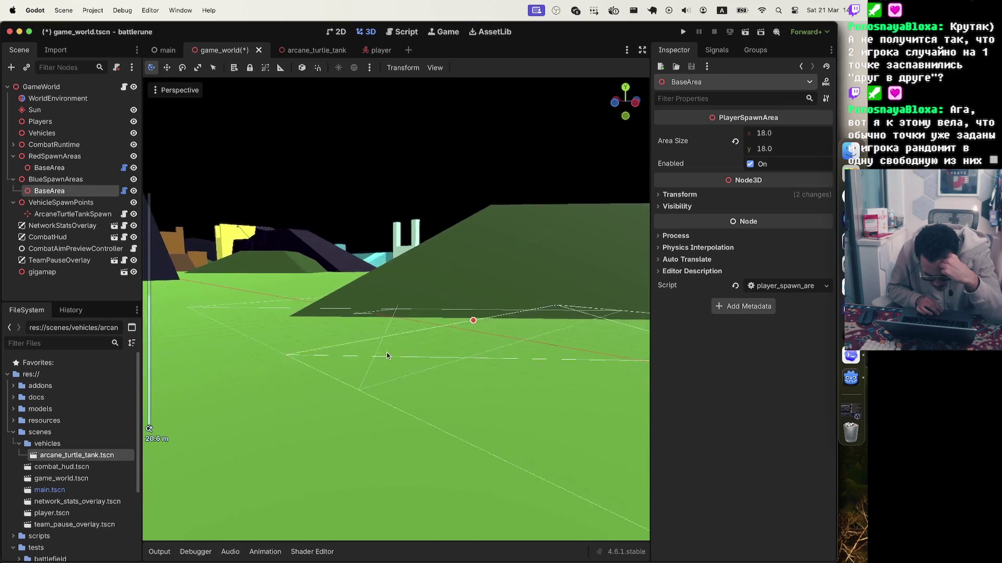
scroll(387, 356, "down", 1)
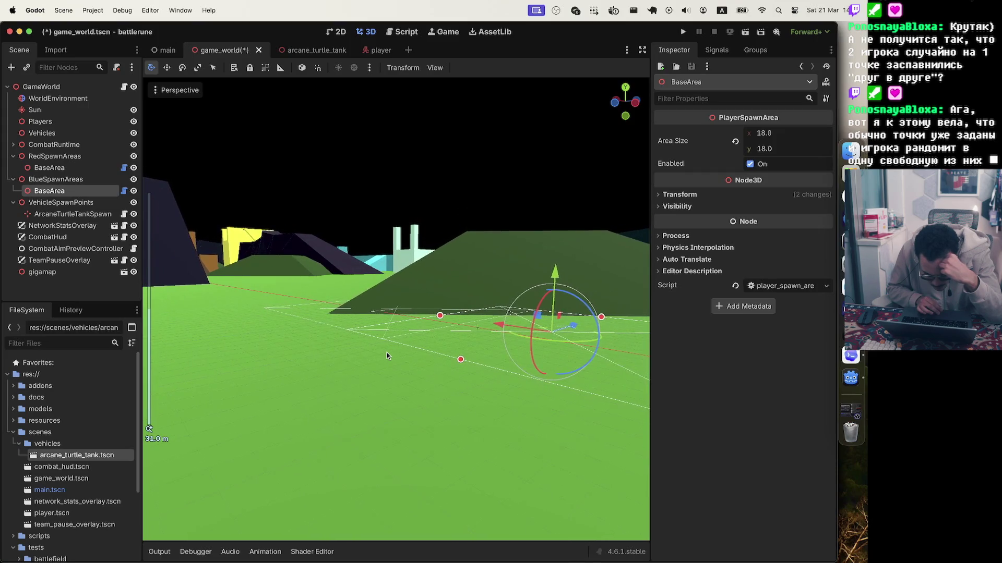
- Open and dismiss the Perspective view options without changes, then switch to Codex
left_click(156, 91)
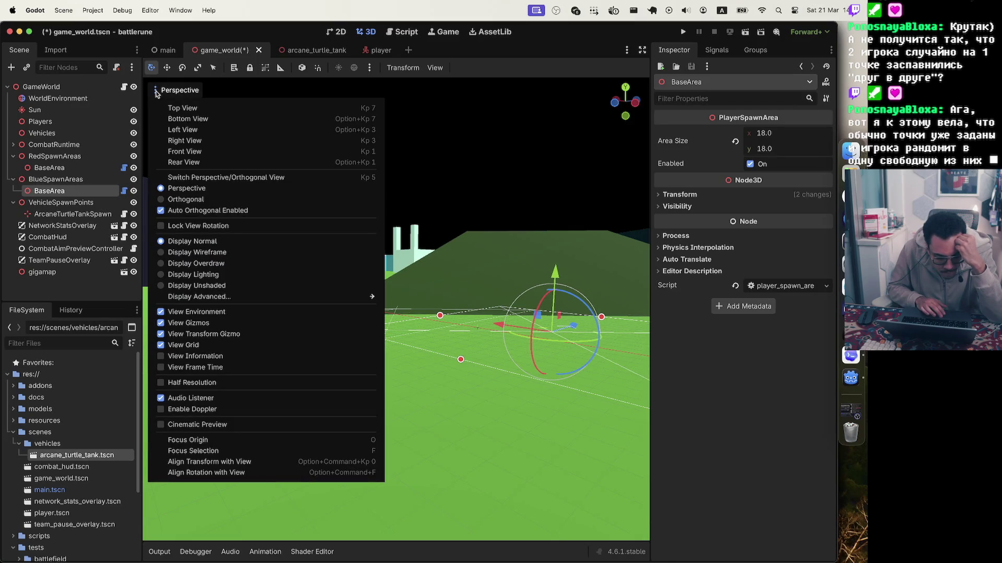
left_click(156, 92)
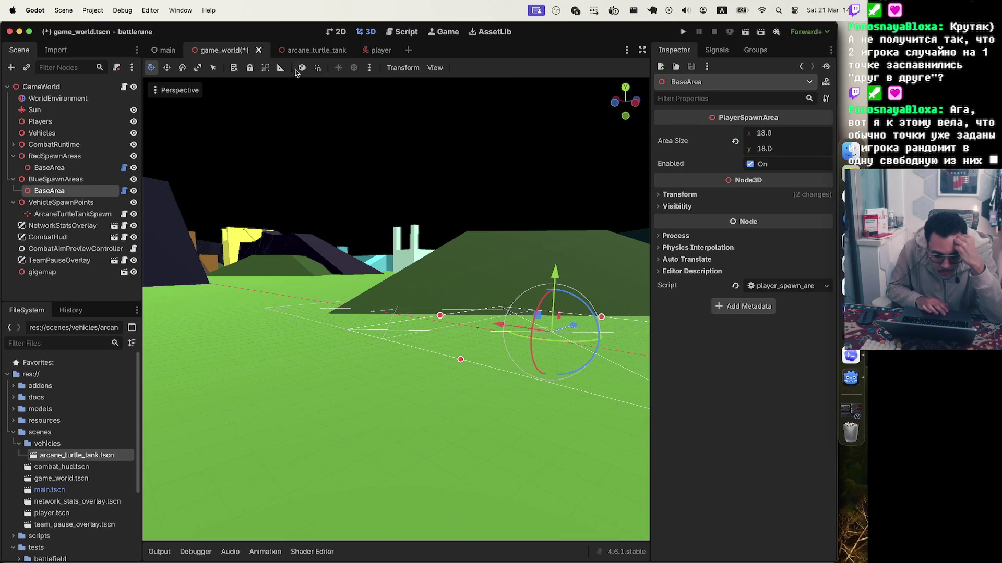
left_click(851, 361)
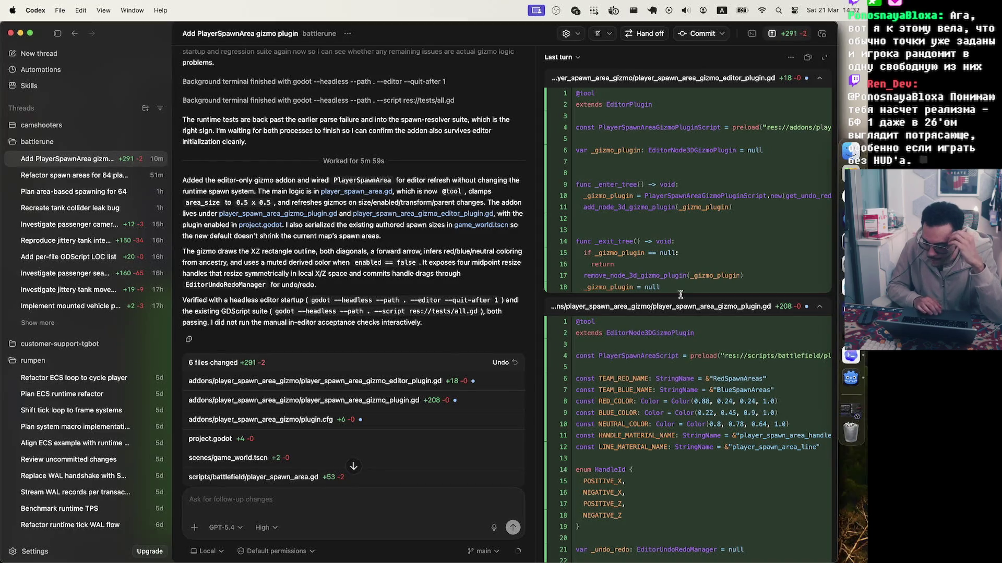
- Dictate a follow-up: the spawn-area fill colour is invisible; request a semi-transparent coloured plane
left_click(493, 527)
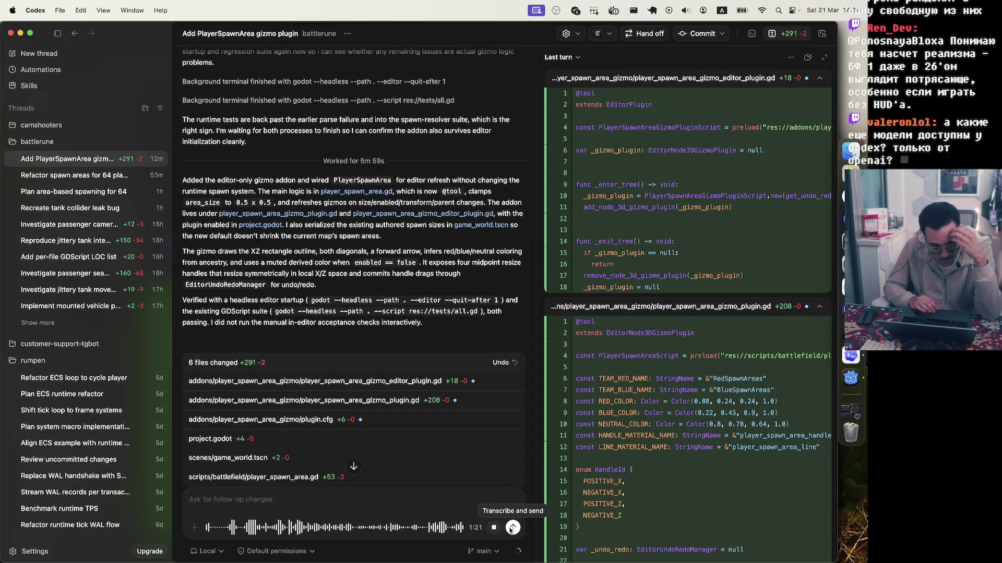
left_click(511, 529)
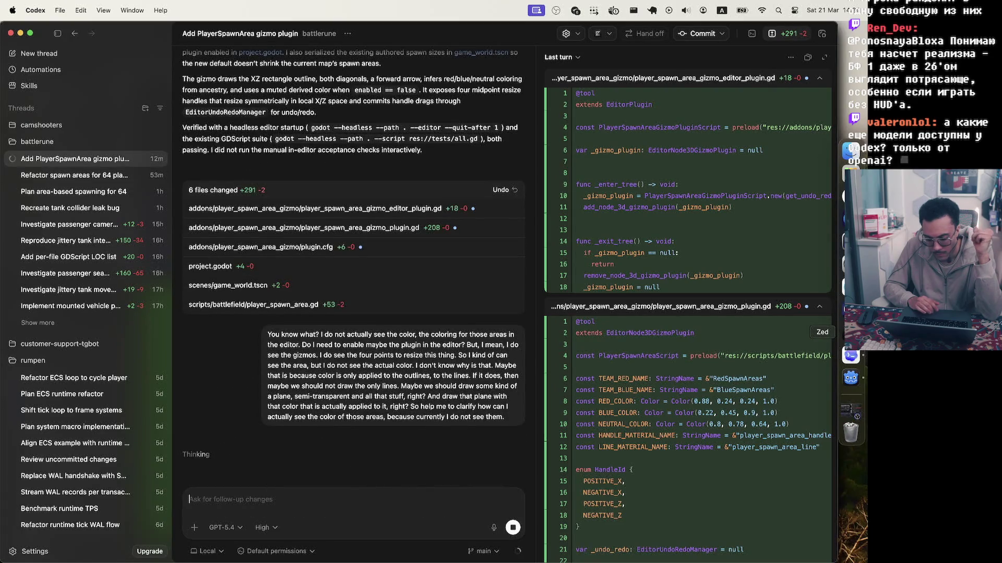
- Switch to Godot while Codex works, then return to Codex to read its reply
left_click(848, 376)
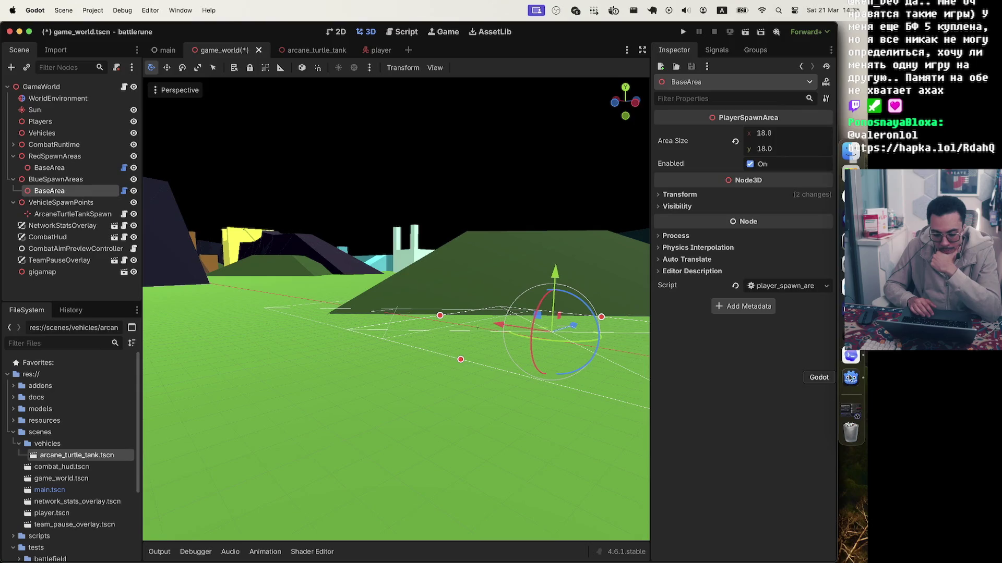
left_click(851, 356)
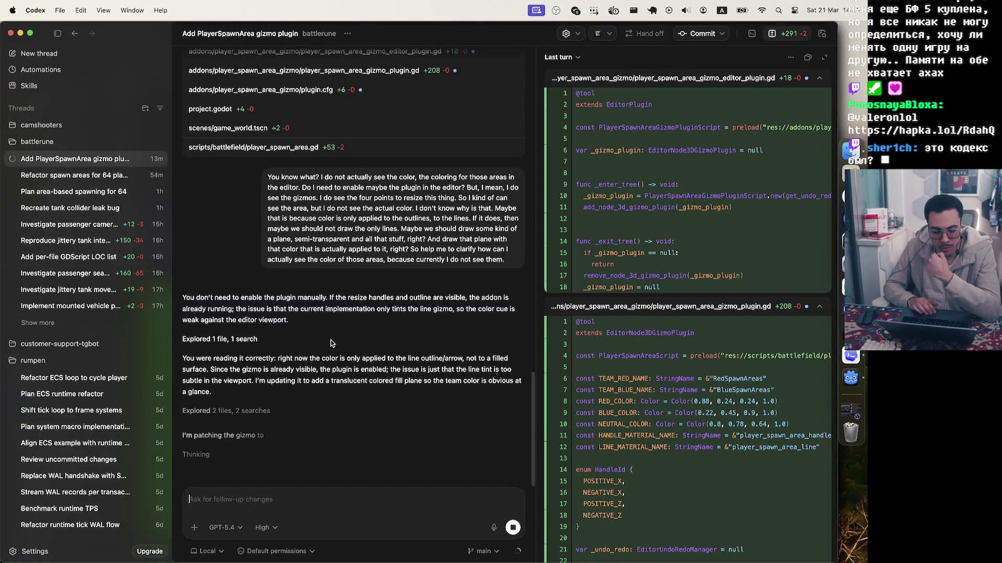
- Scroll through Codex's translucent fill-plane reply, then switch back to Godot
scroll(383, 328, "up", 1)
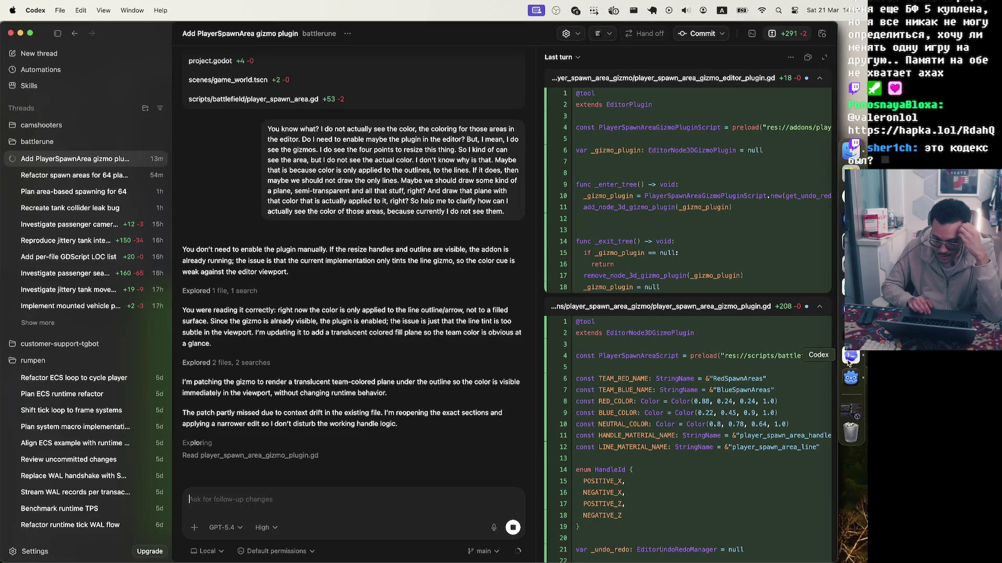
left_click(850, 373)
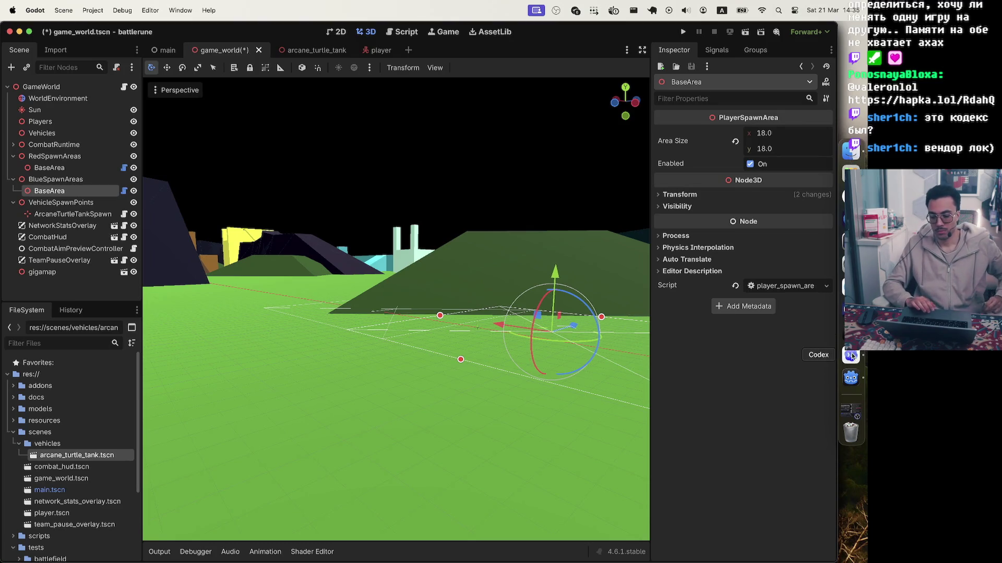
- Review Codex's completed fill-plane patch to player_spawn_area_gizmo_plugin.gd, then return to Godot
left_click(851, 356)
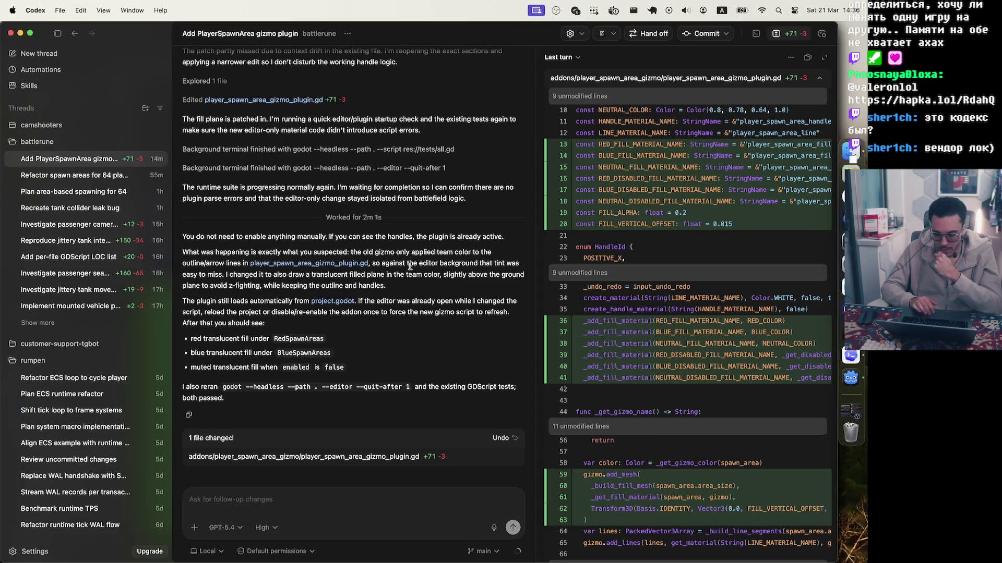
left_click(851, 378)
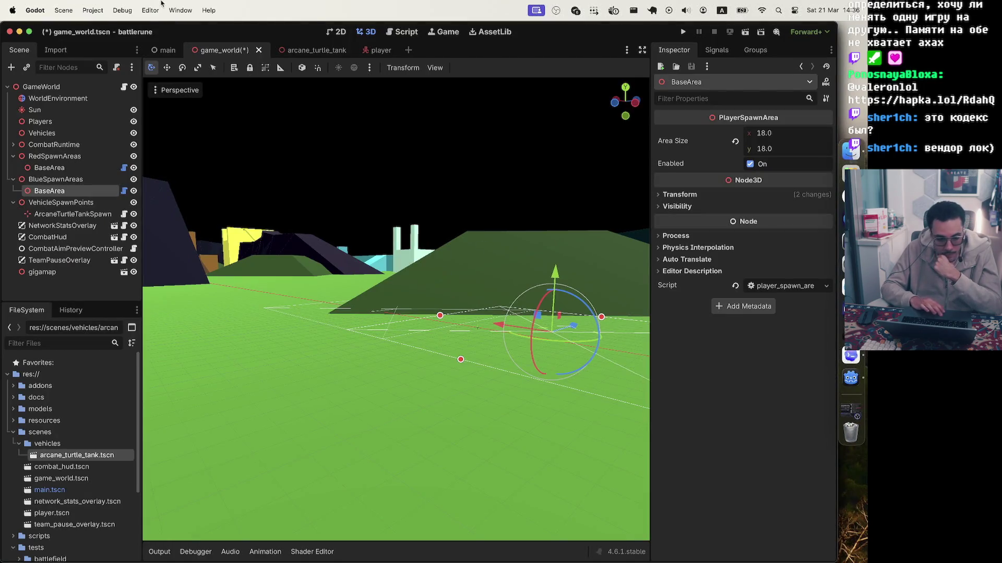
- Close the game_world scene tab, answering the save prompt, and reload the current project
left_click(92, 14)
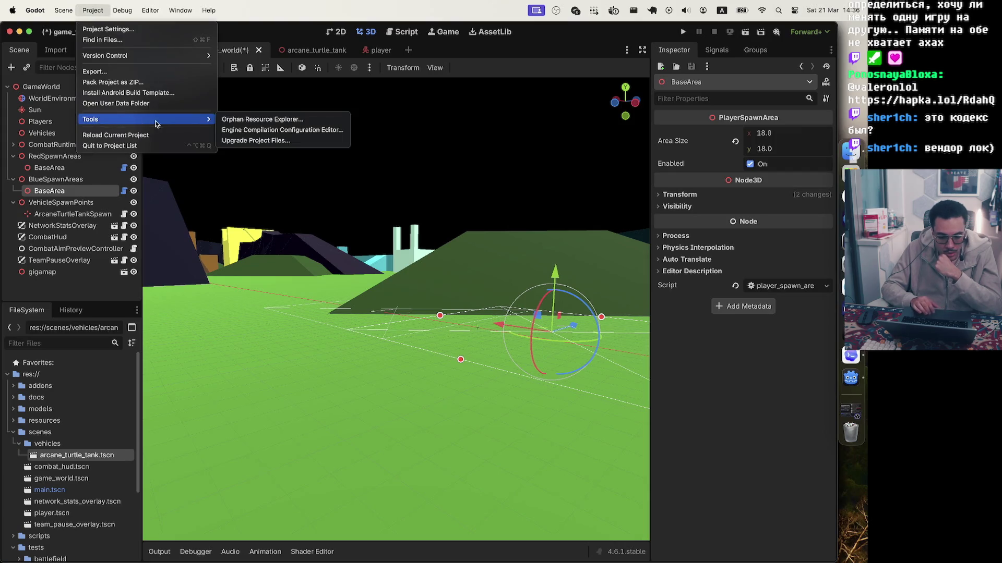
left_click(303, 33)
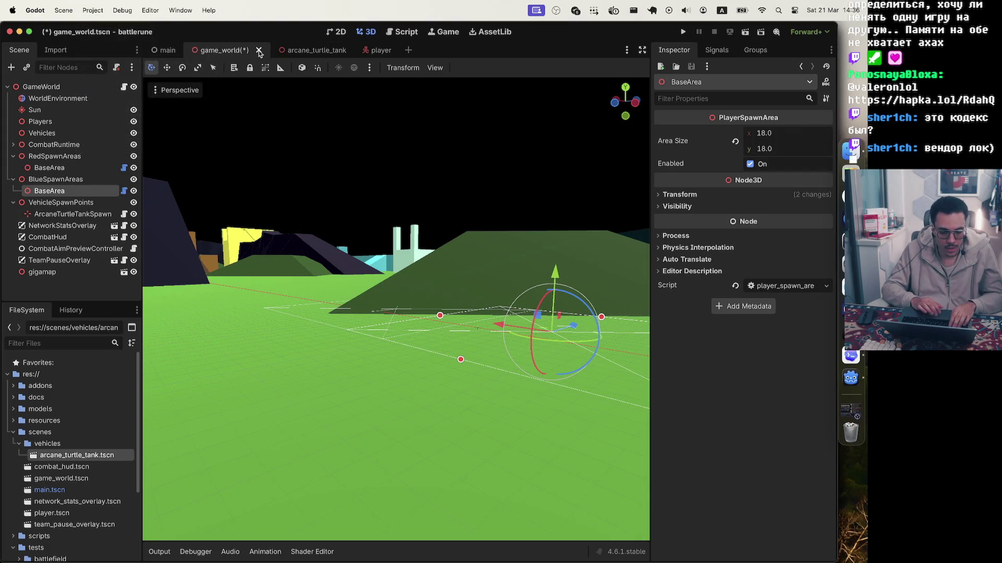
left_click(258, 50)
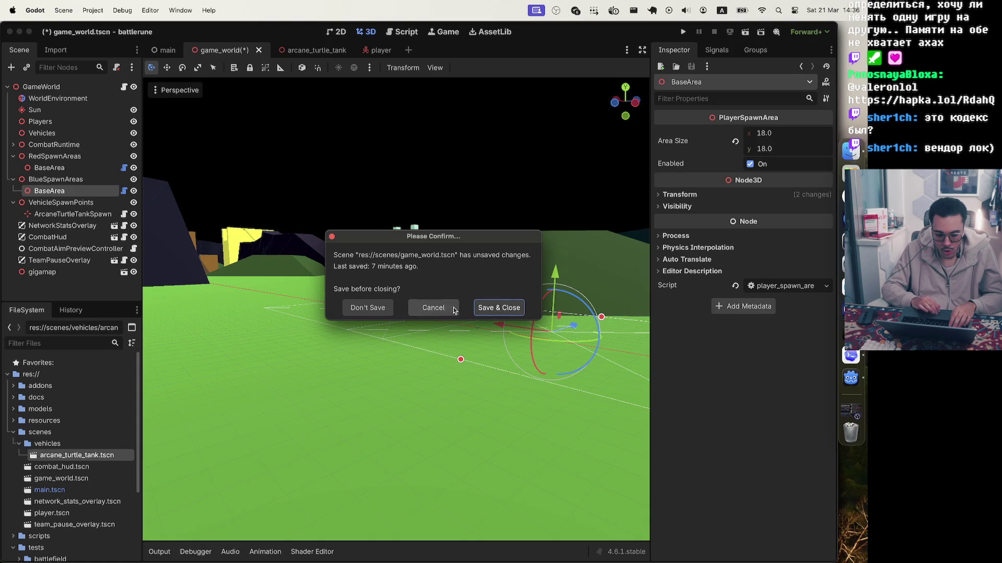
left_click(368, 308)
left_click(103, 10)
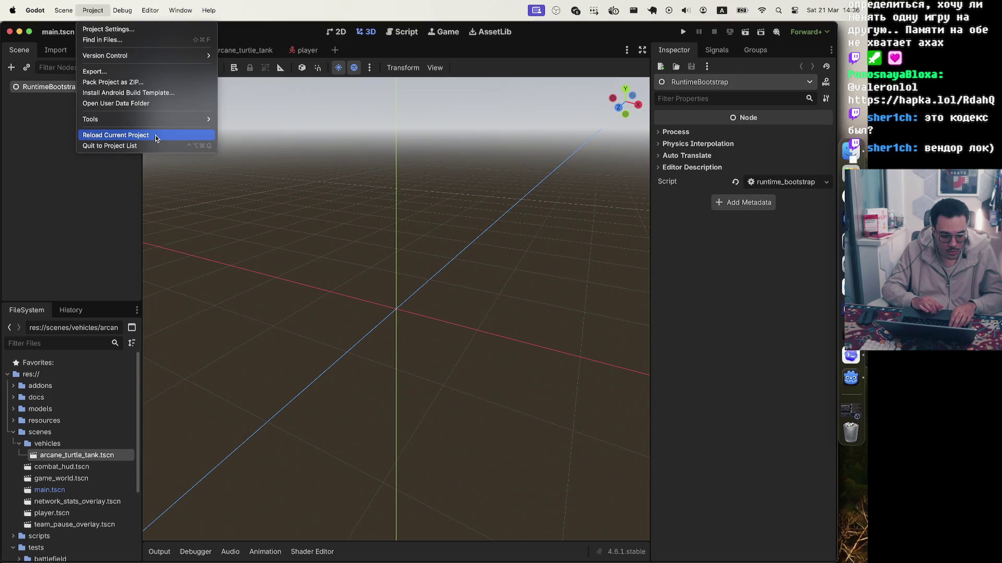
left_click(156, 138)
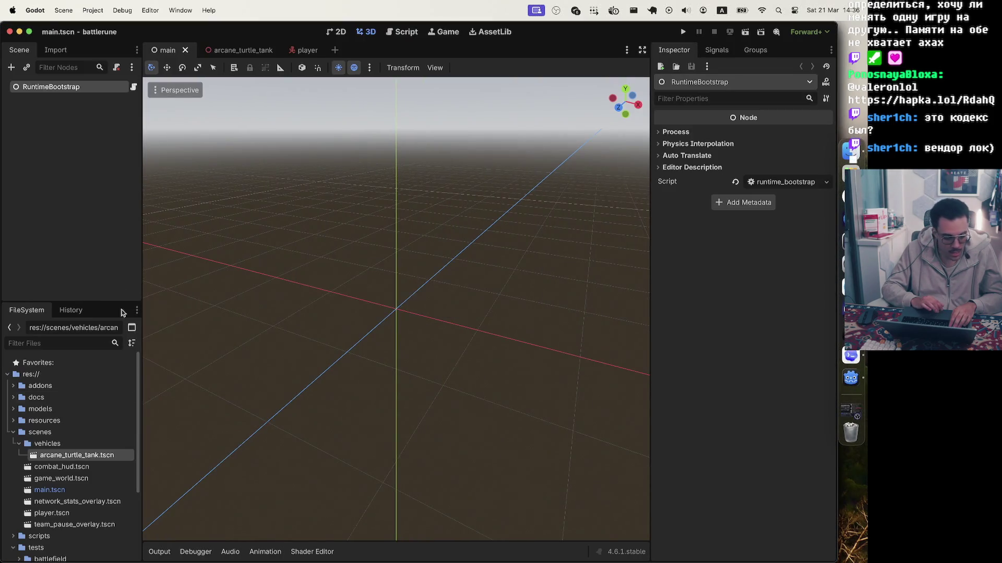
- Reopen game_world.tscn and deselect everything to see the spawn areas' translucent red and blue fills
left_click(90, 479)
double_click(89, 480)
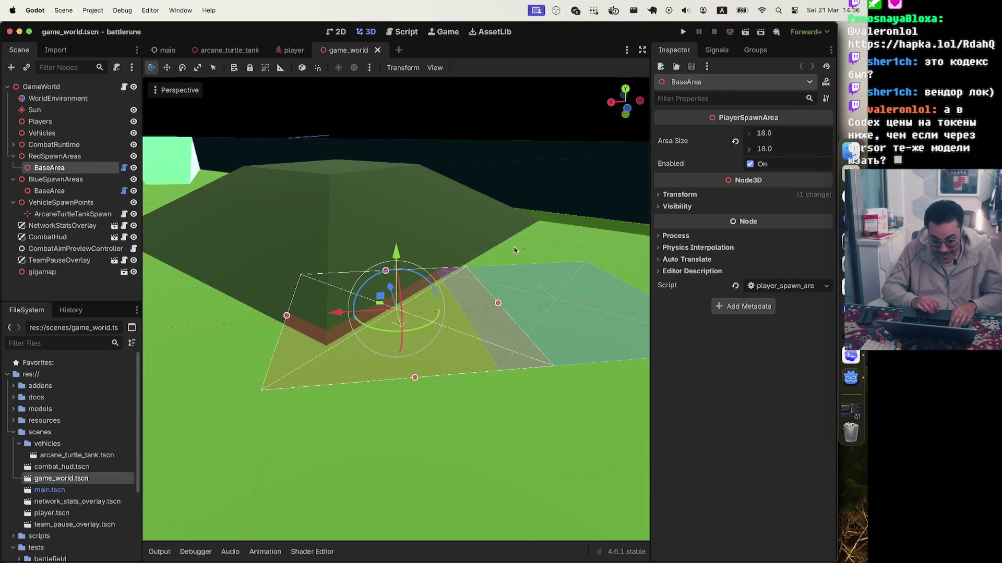
left_click(570, 136)
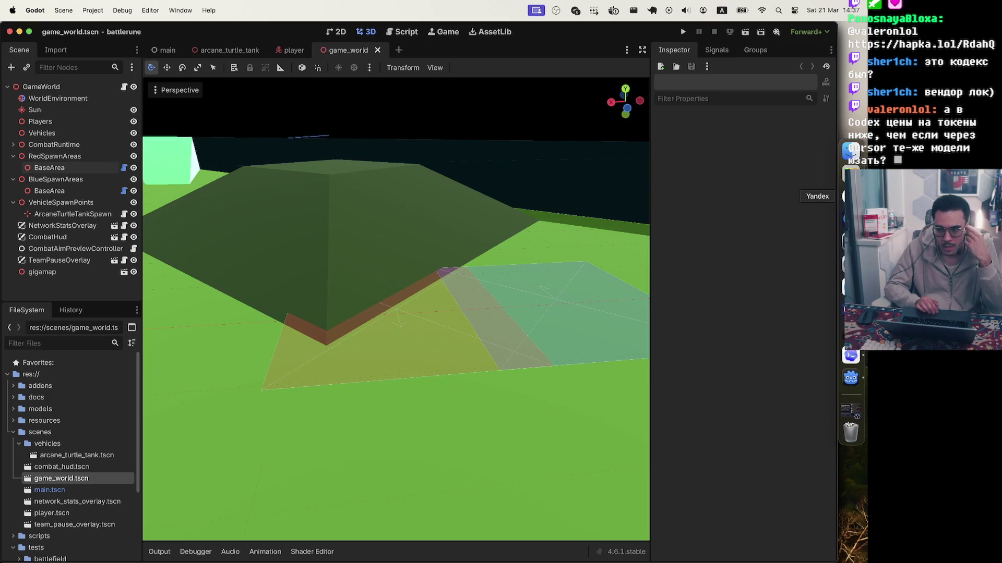
left_click(850, 196)
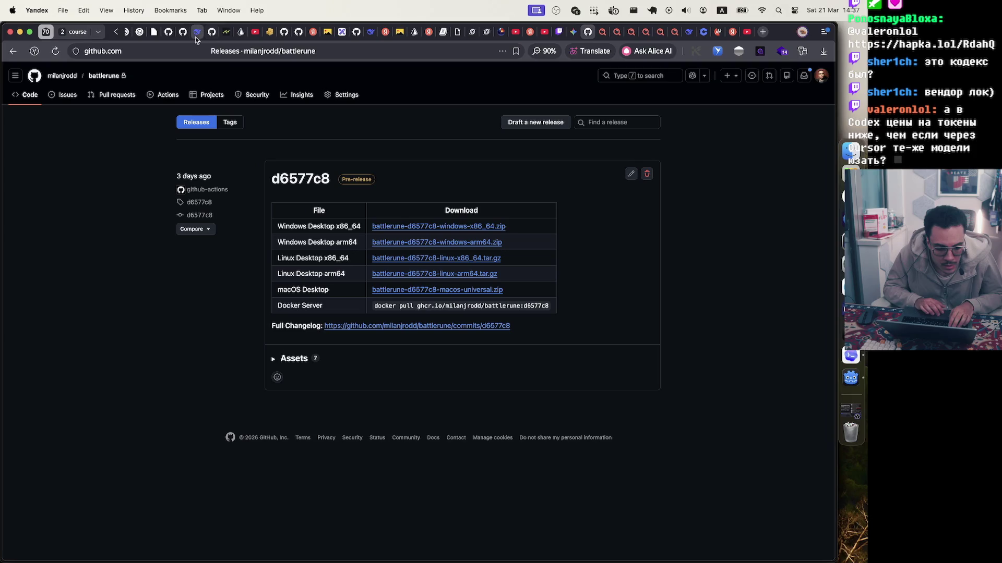
- Open the Codex usage settings page and highlight the weekly limit's 50% remaining figure
left_click(137, 37)
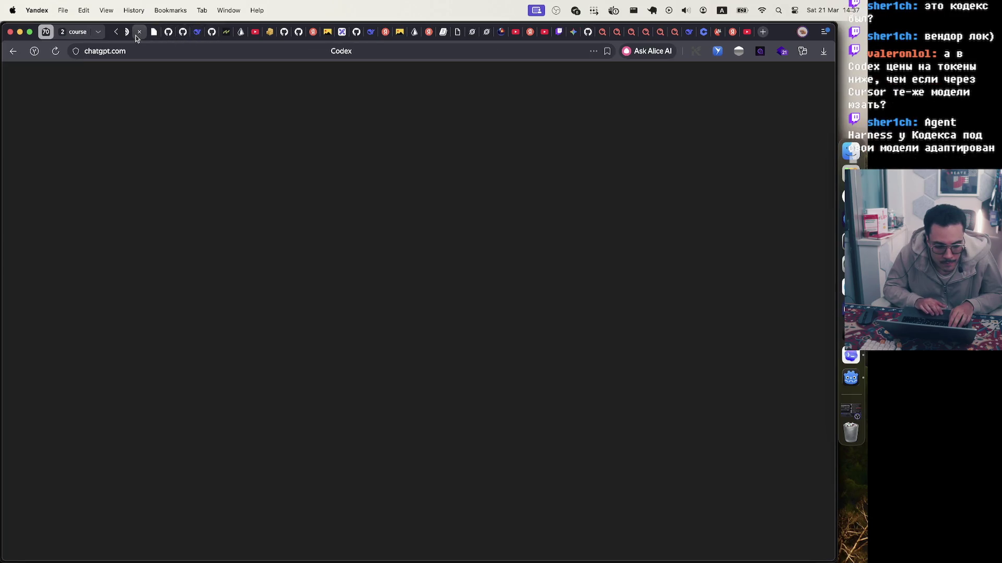
scroll(157, 32, "up", 2)
left_click(200, 33)
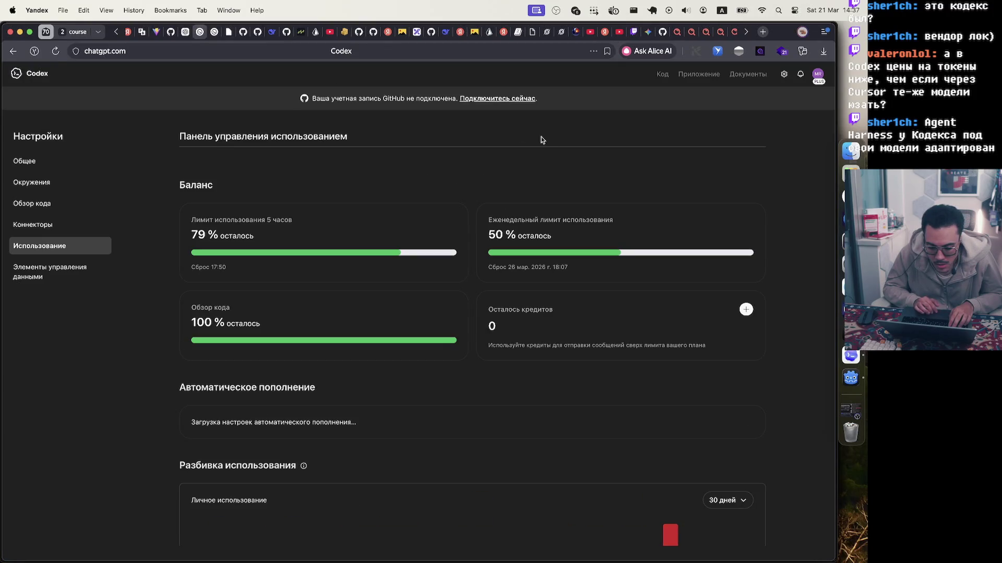
left_click_drag(497, 221, 651, 221)
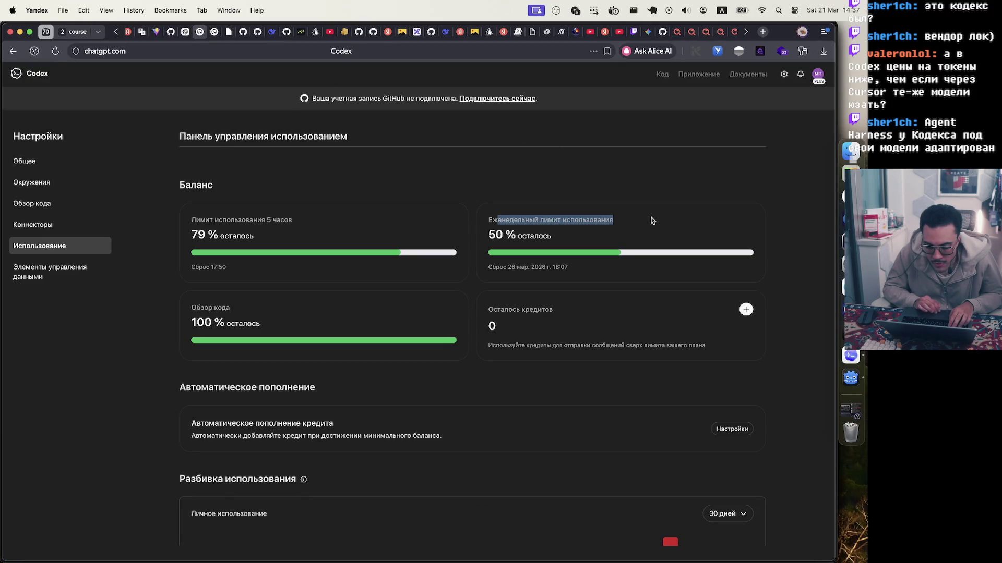
left_click_drag(487, 238, 612, 238)
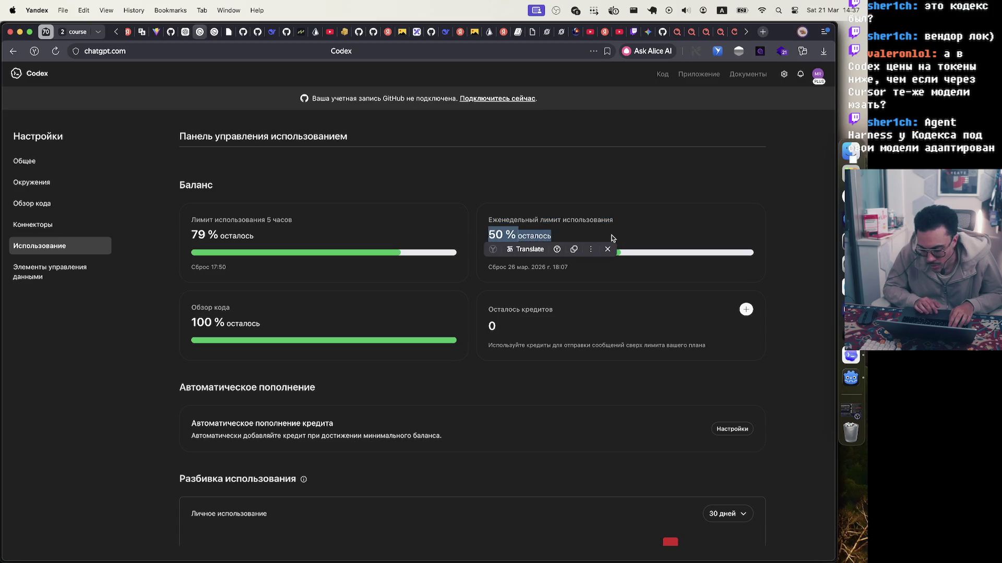
left_click(647, 274)
- Scroll down through the usage chart, then back up to the Баланс cards
scroll(647, 275, "down", 3)
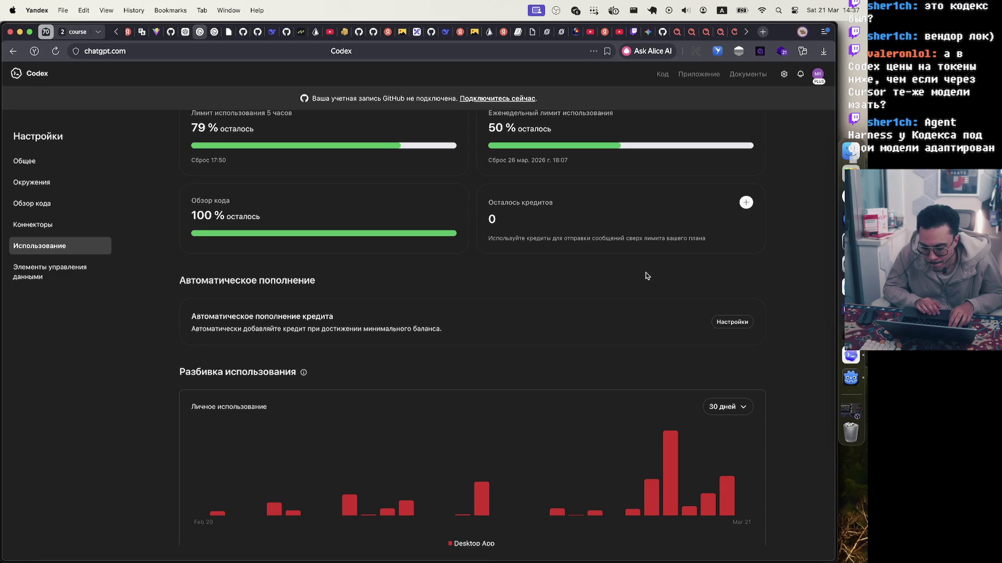
scroll(646, 275, "down", 1)
mouse_move(717, 459)
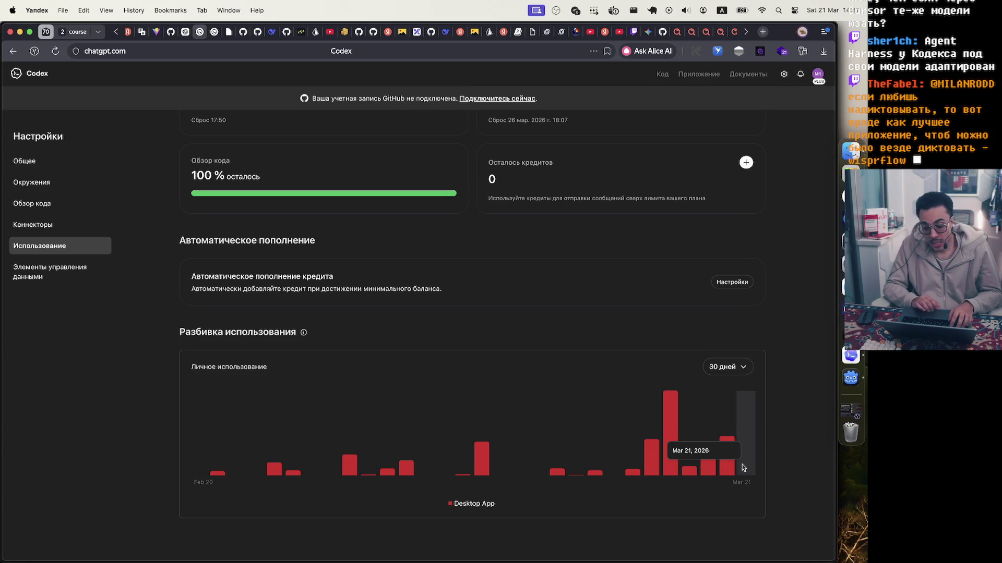
scroll(772, 189, "up", 3)
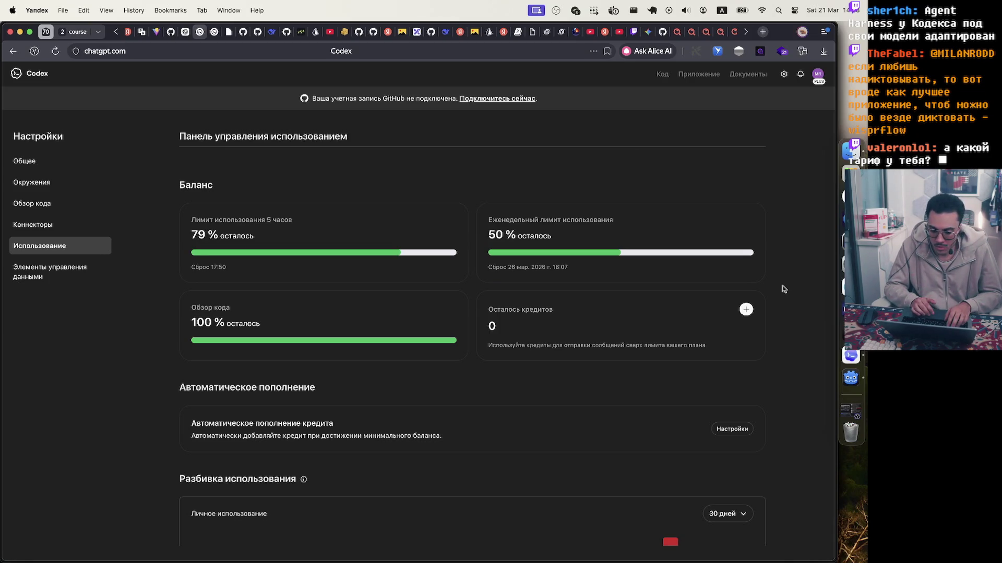
left_click(851, 360)
- Back in Godot's game_world scene, select the RedSpawnAreas > BaseArea node
left_click(851, 377)
scroll(456, 321, "down", 5)
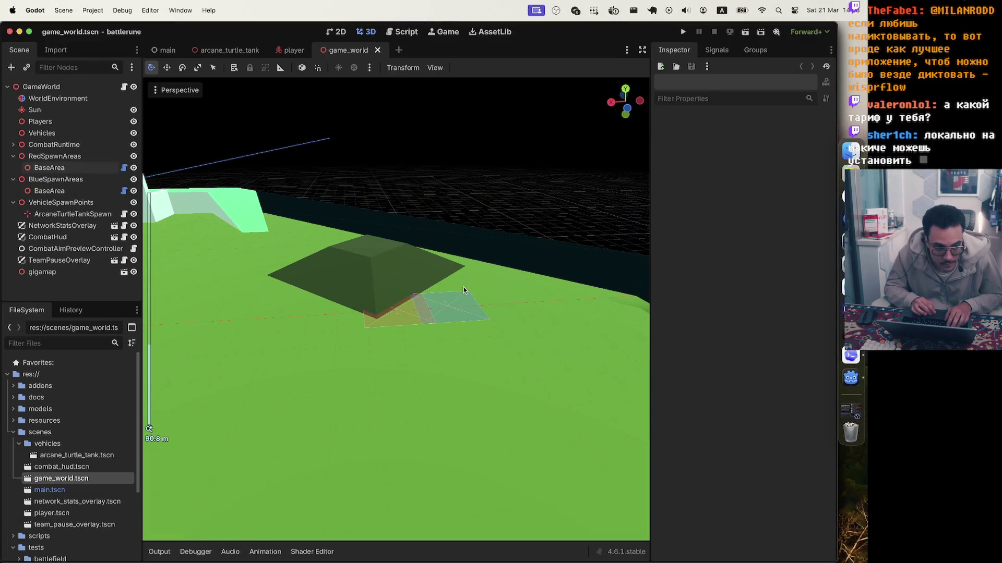
scroll(464, 290, "up", 4)
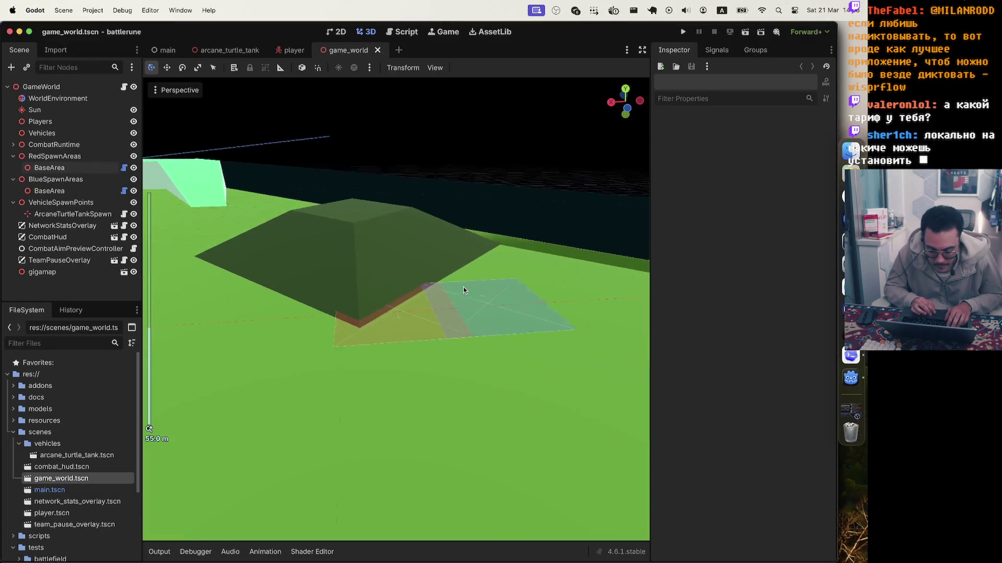
left_click(465, 302)
scroll(454, 321, "down", 5)
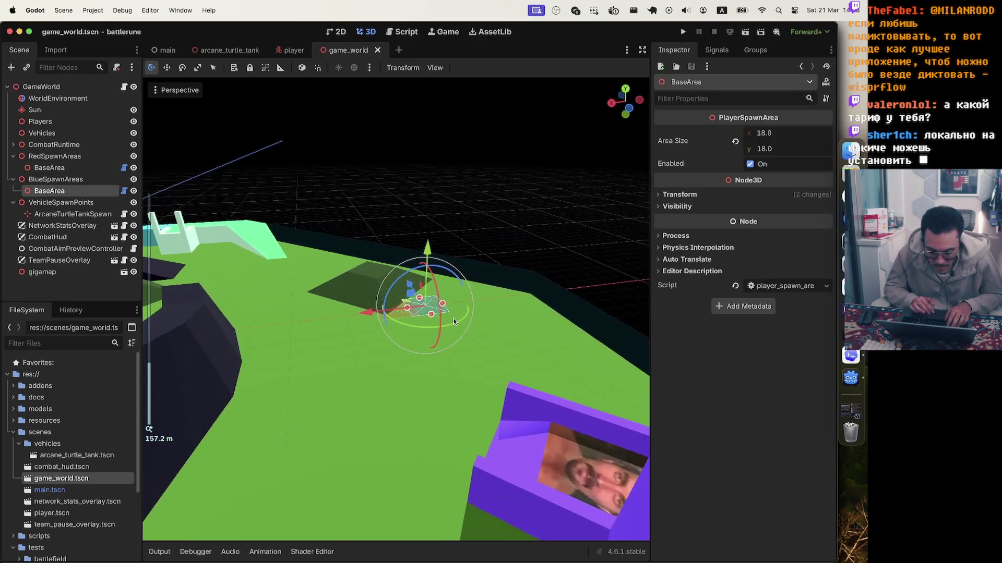
scroll(453, 322, "right", 5)
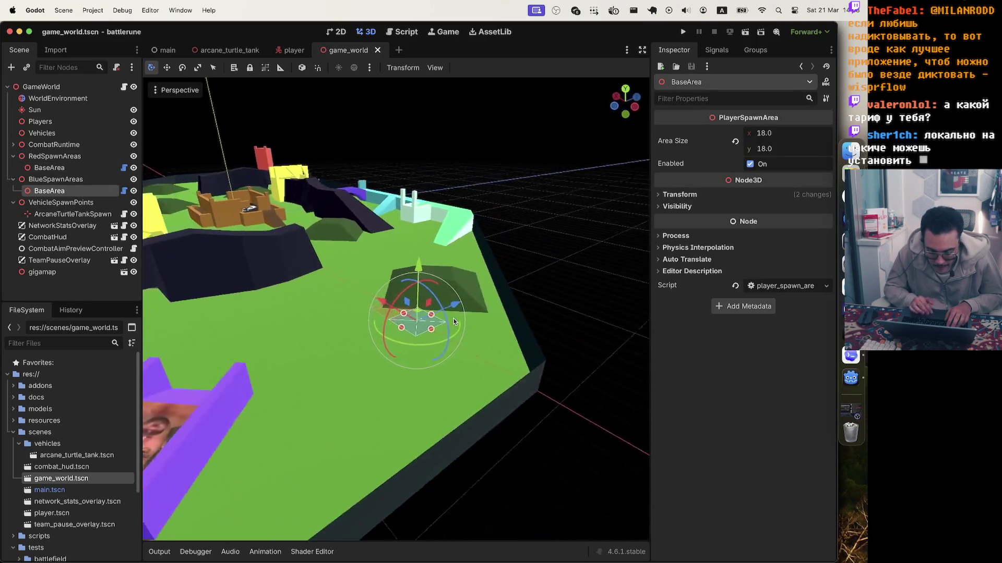
left_click(511, 336)
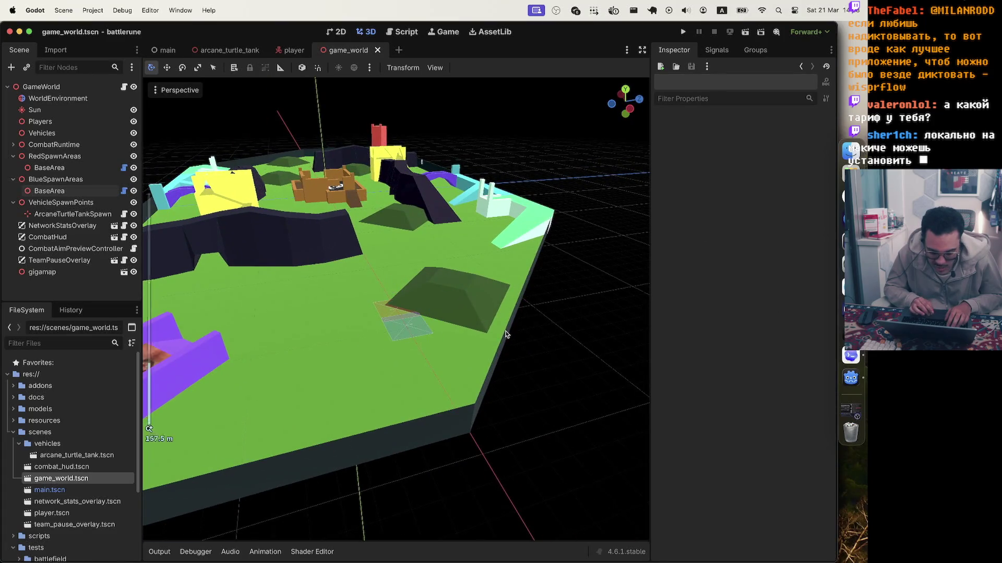
left_click(506, 334)
scroll(506, 313, "down", 5)
scroll(506, 282, "up", 4)
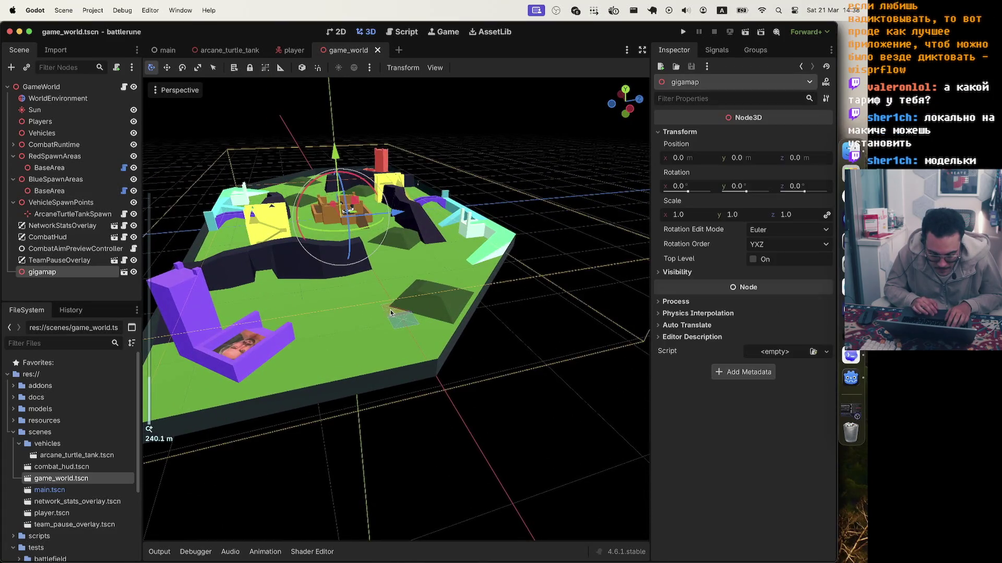
left_click(392, 313)
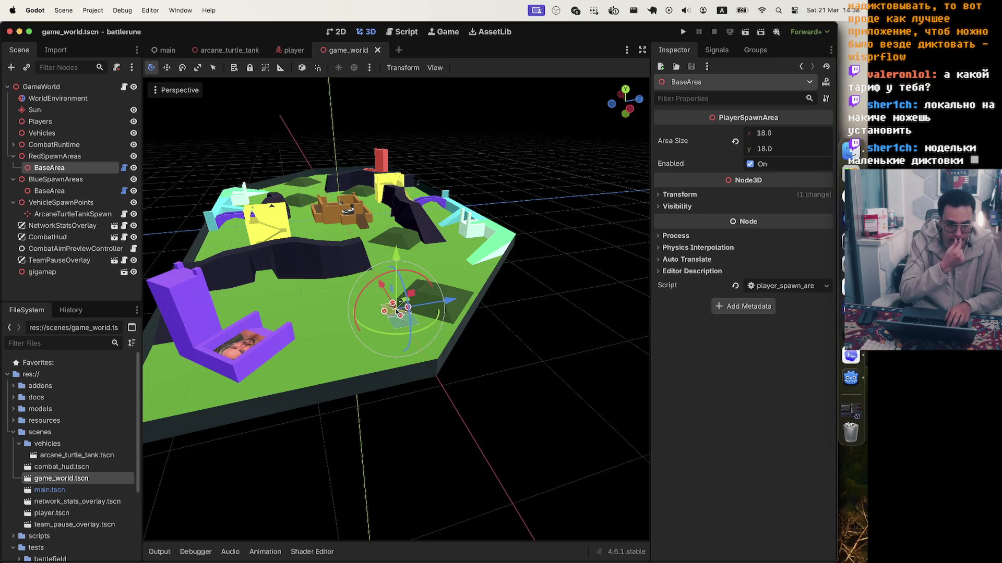
- Move the red spawn BaseArea to a new spot, then deselect it
left_click_drag(452, 302, 342, 300)
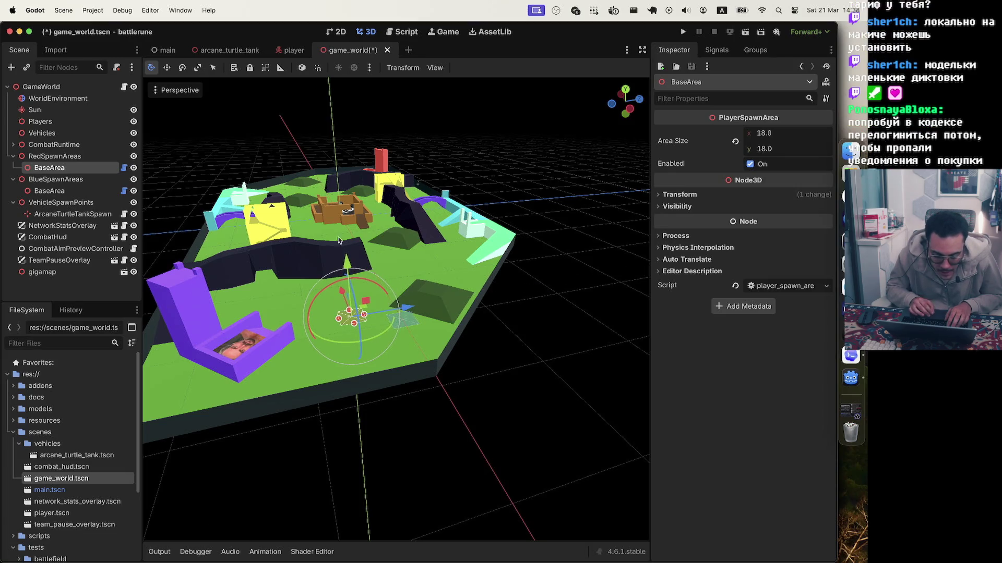
scroll(338, 238, "down", 5)
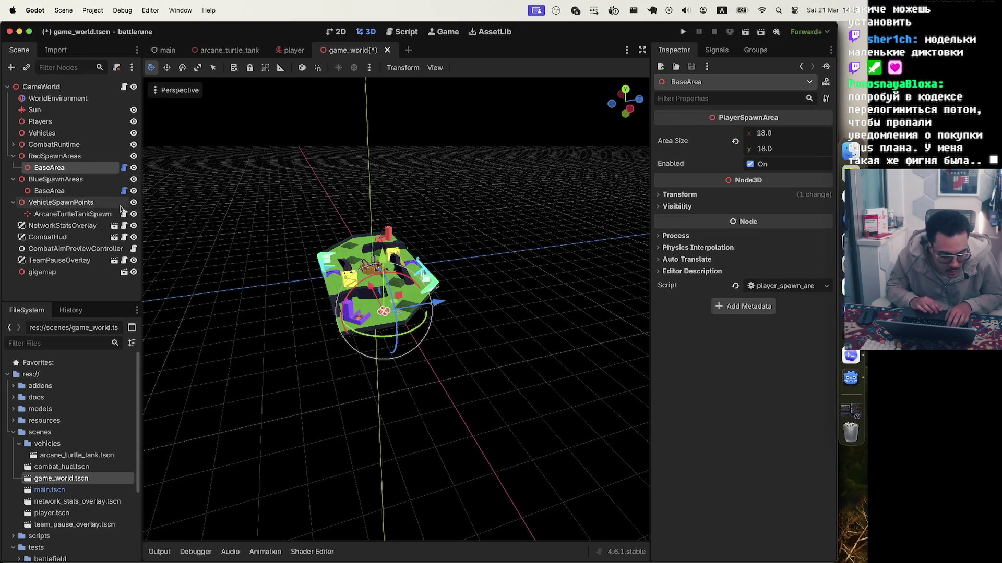
scroll(361, 279, "right", 5)
scroll(361, 280, "up", 5)
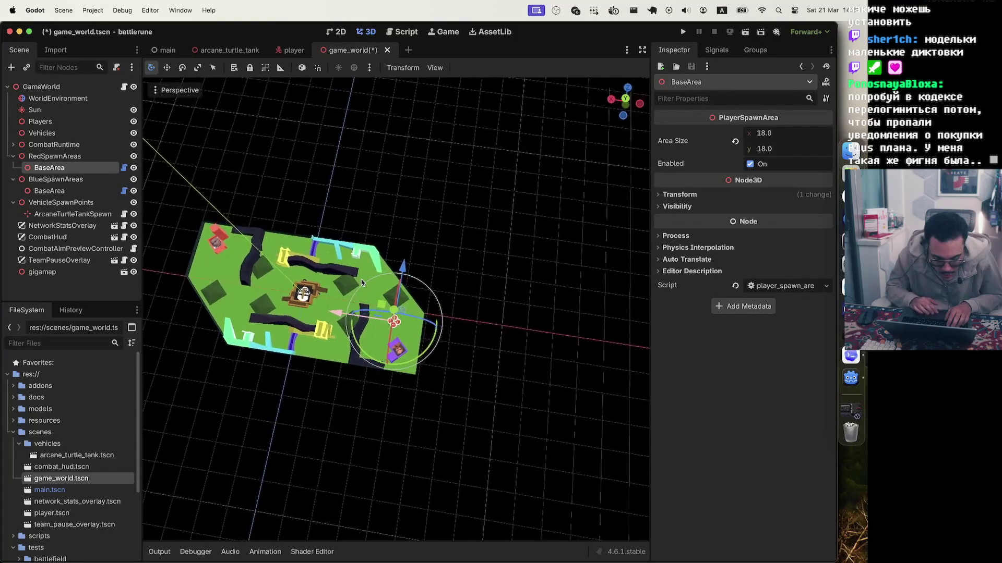
scroll(361, 280, "up", 5)
scroll(362, 279, "down", 3)
scroll(242, 389, "up", 3)
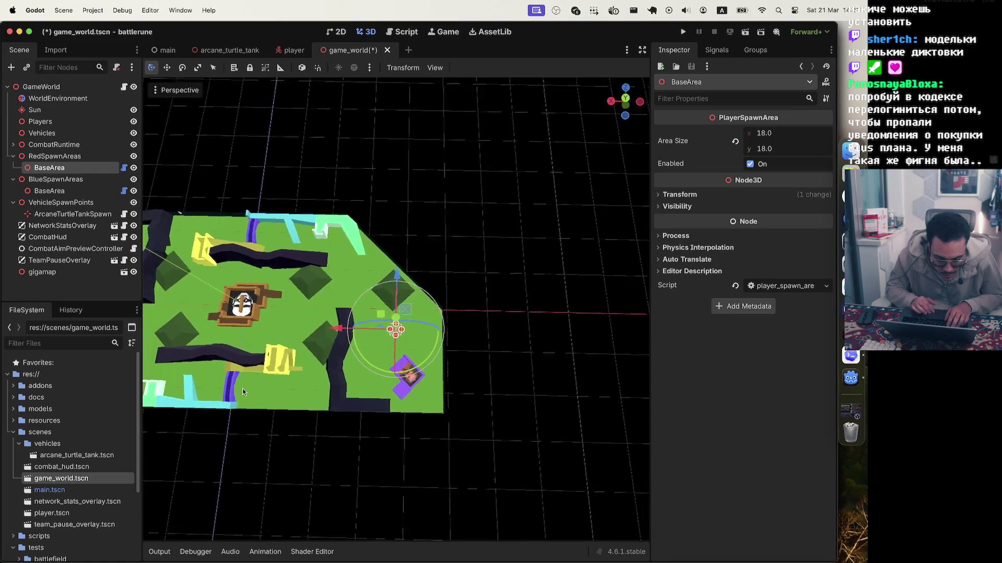
scroll(243, 390, "right", 5)
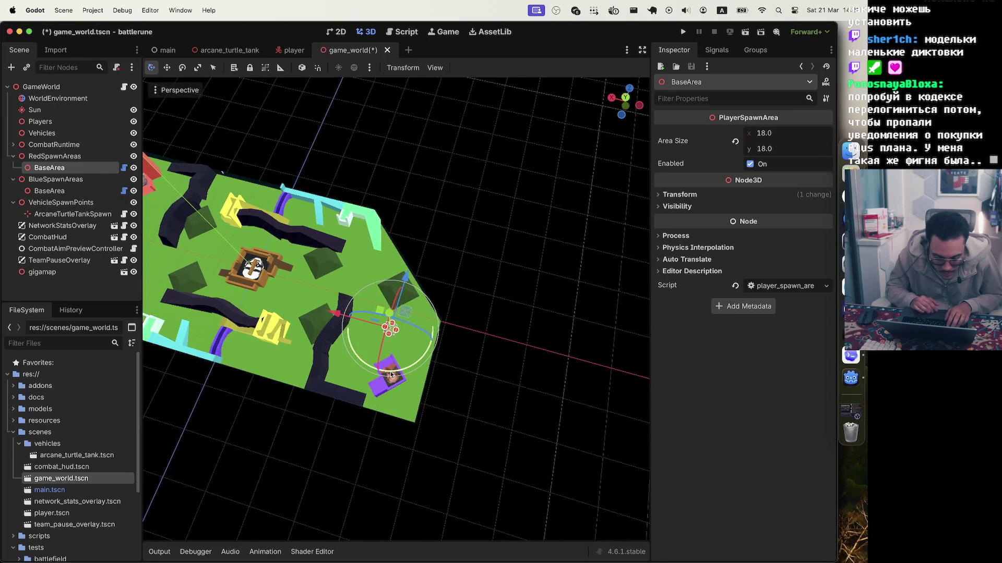
scroll(233, 241, "down", 3)
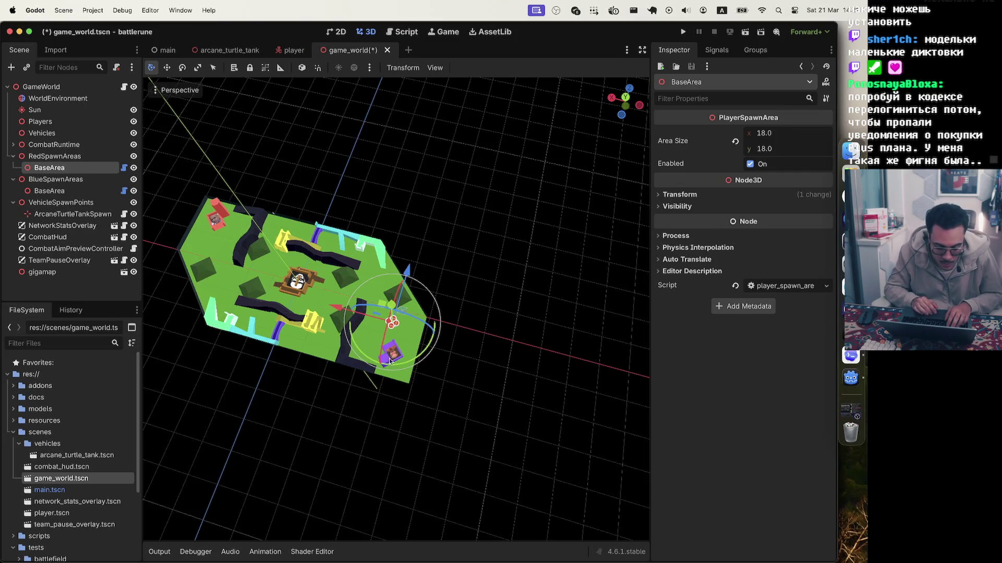
scroll(292, 287, "up", 5)
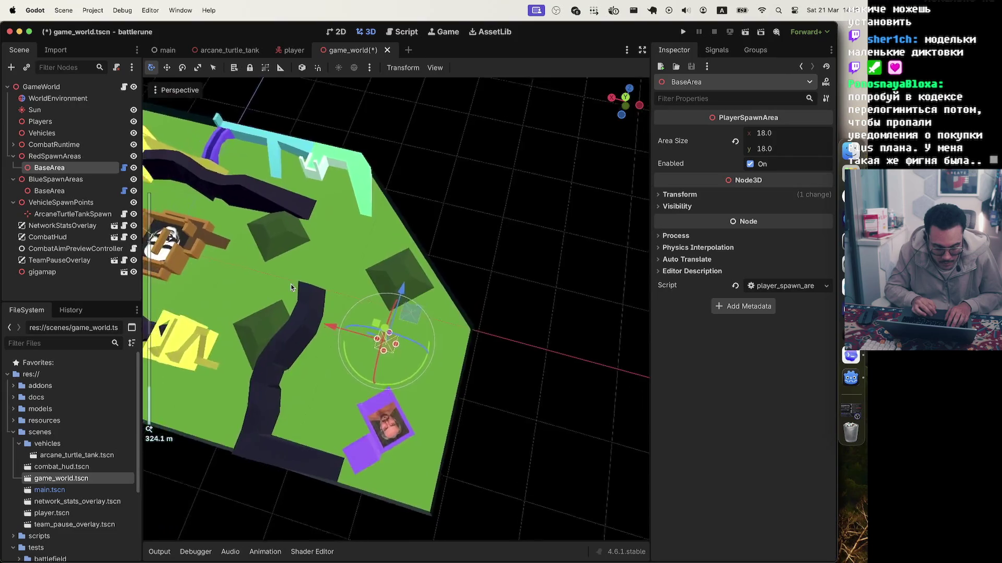
scroll(221, 362, "right", 5)
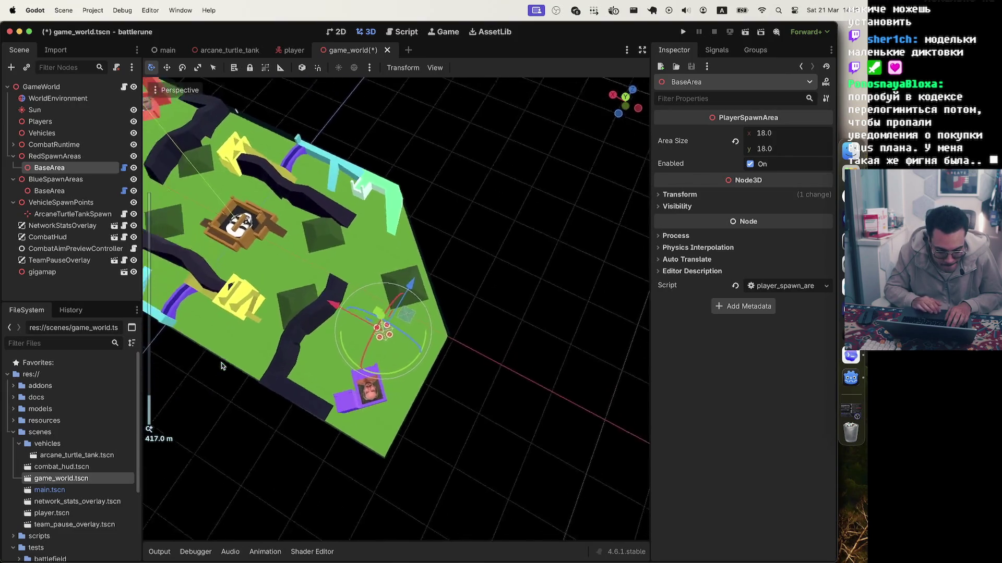
scroll(221, 362, "right", 1)
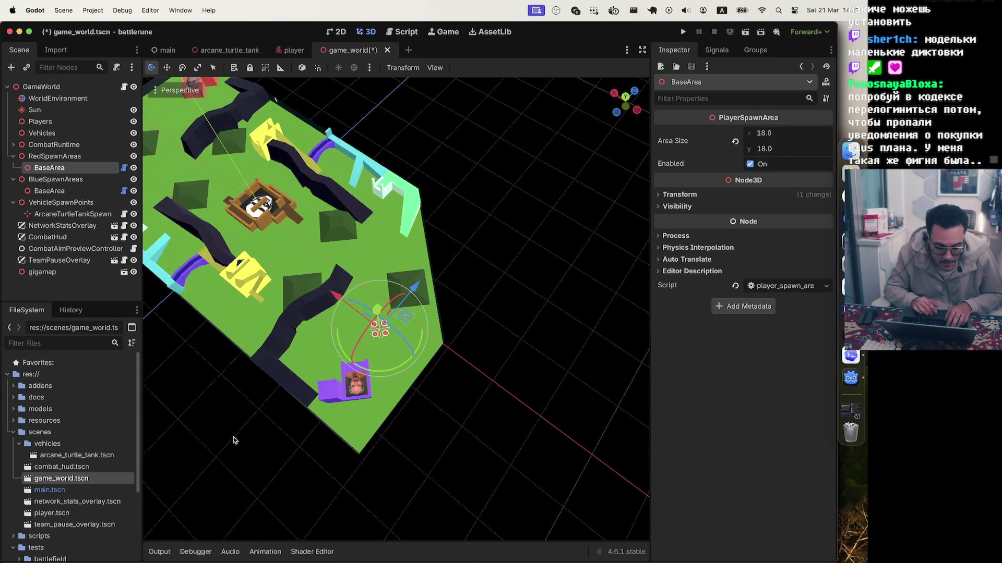
scroll(359, 301, "up", 10)
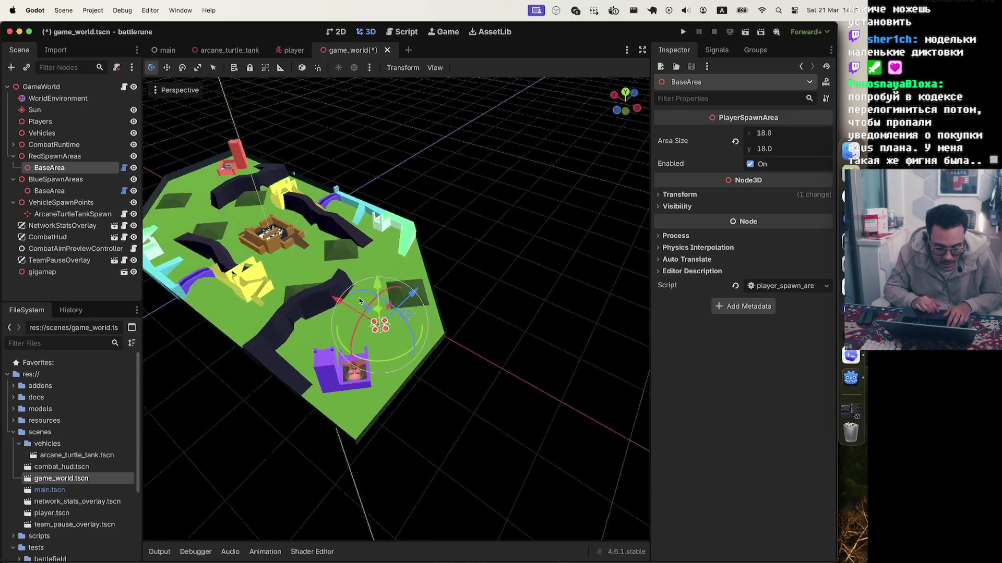
scroll(351, 271, "up", 5)
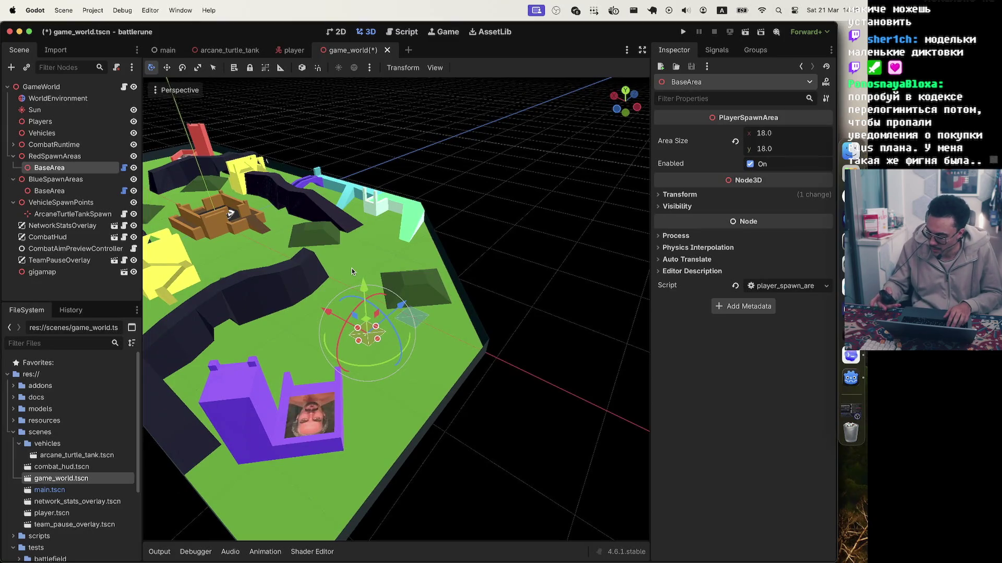
scroll(304, 304, "down", 5)
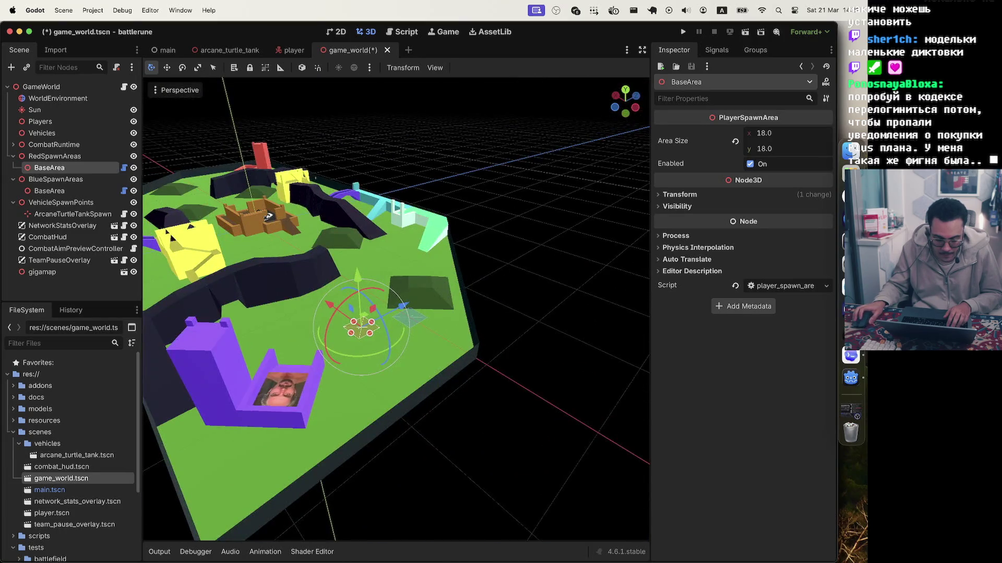
scroll(397, 308, "left", 5)
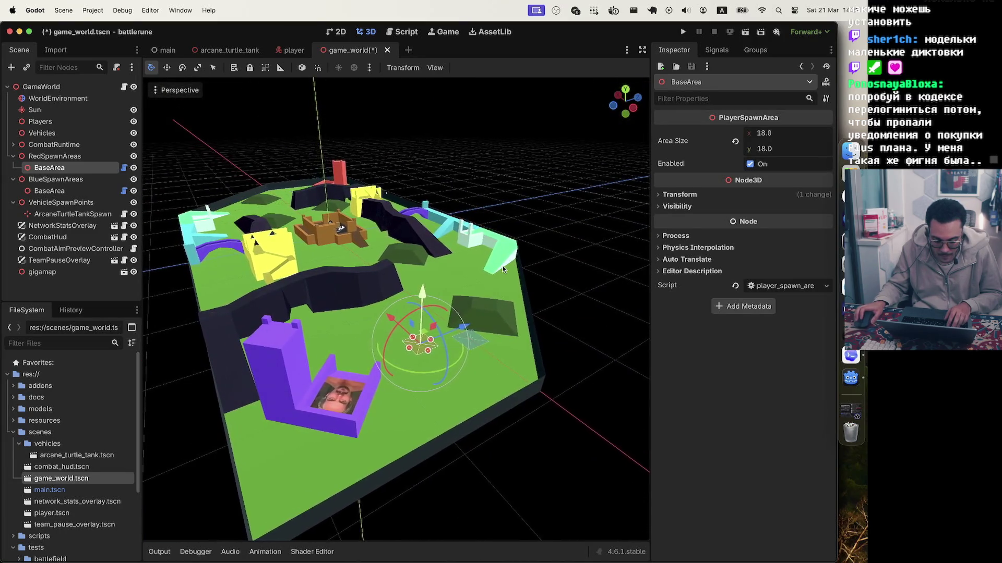
left_click(309, 165)
- Select the blue spawn BaseArea, slide it toward the purple ramp and lift it about 5.4 units
scroll(309, 161, "left", 5)
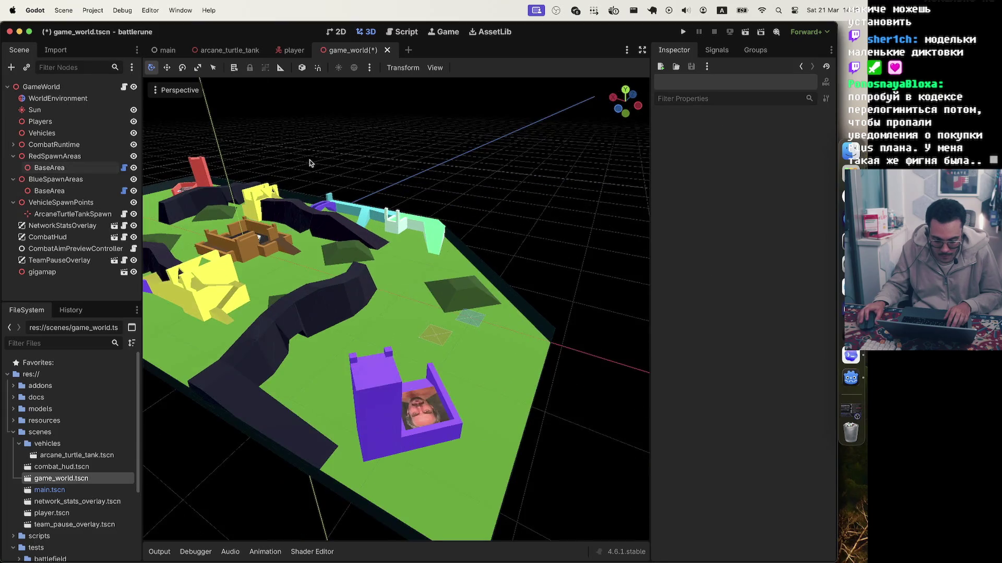
scroll(348, 166, "left", 10)
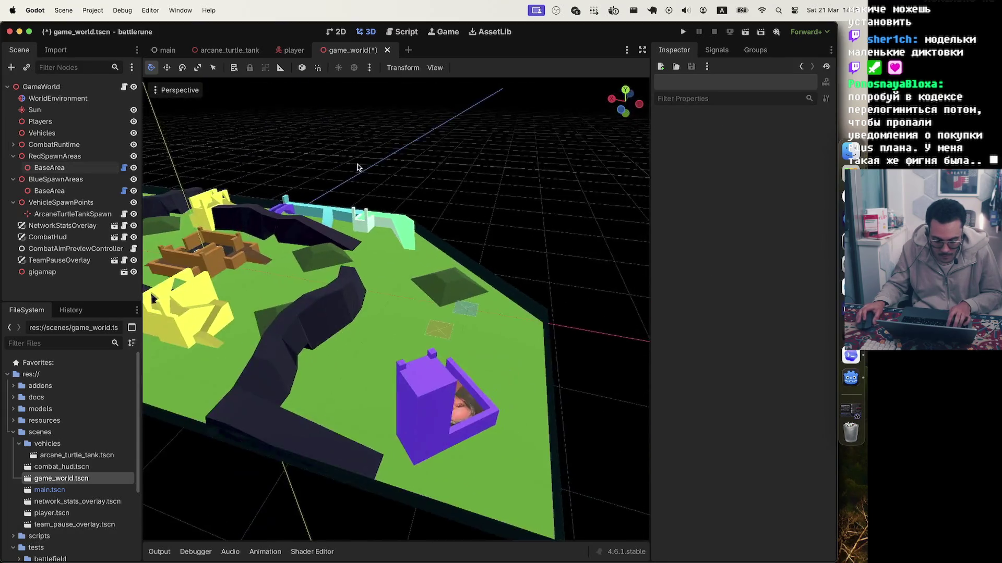
scroll(520, 200, "left", 10)
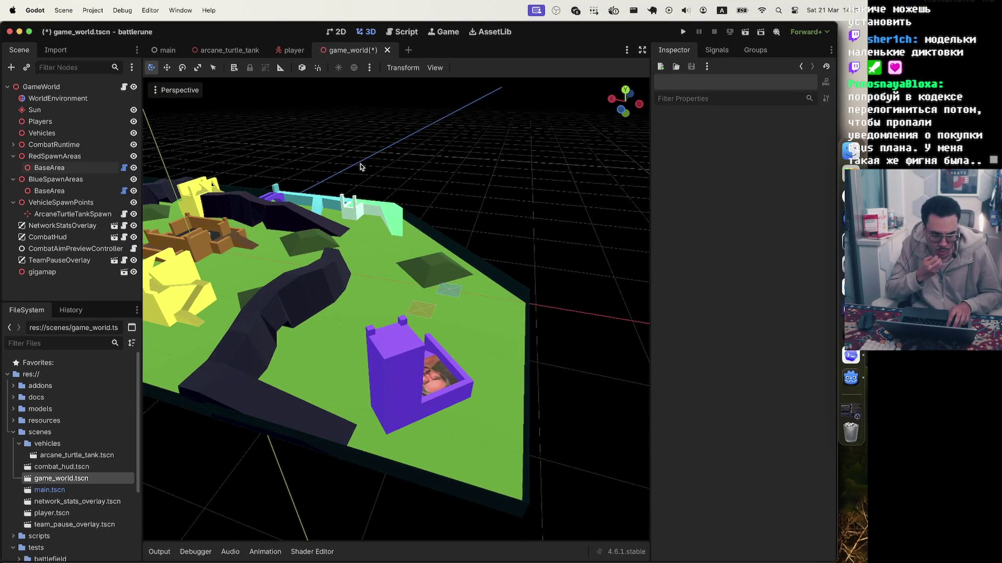
scroll(505, 215, "down", 5)
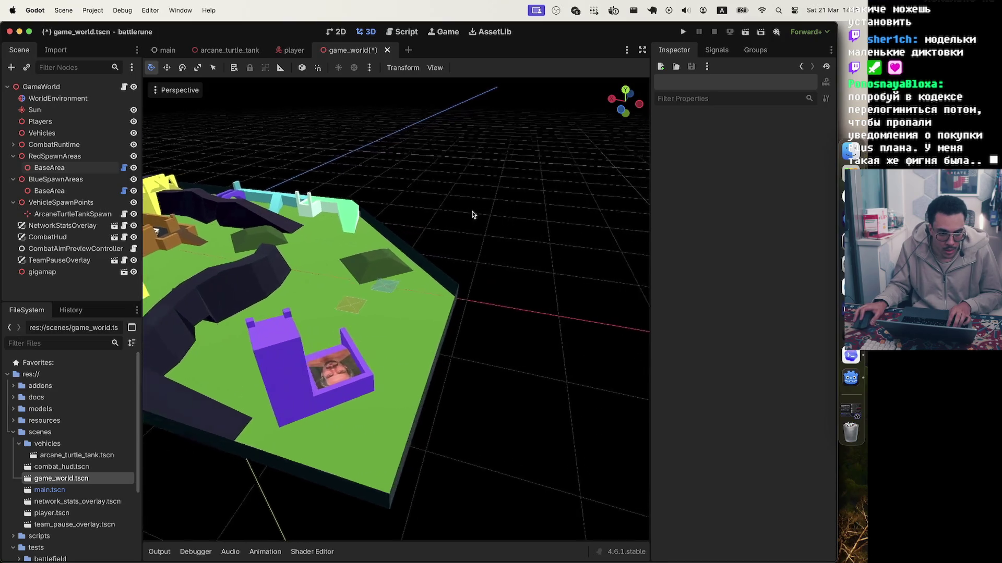
scroll(502, 202, "up", 10)
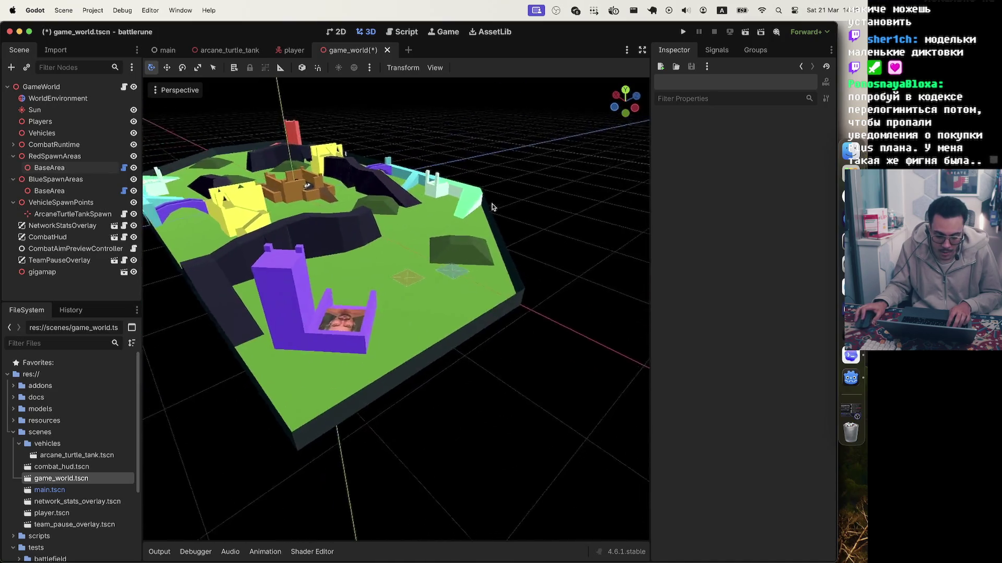
scroll(358, 308, "up", 3)
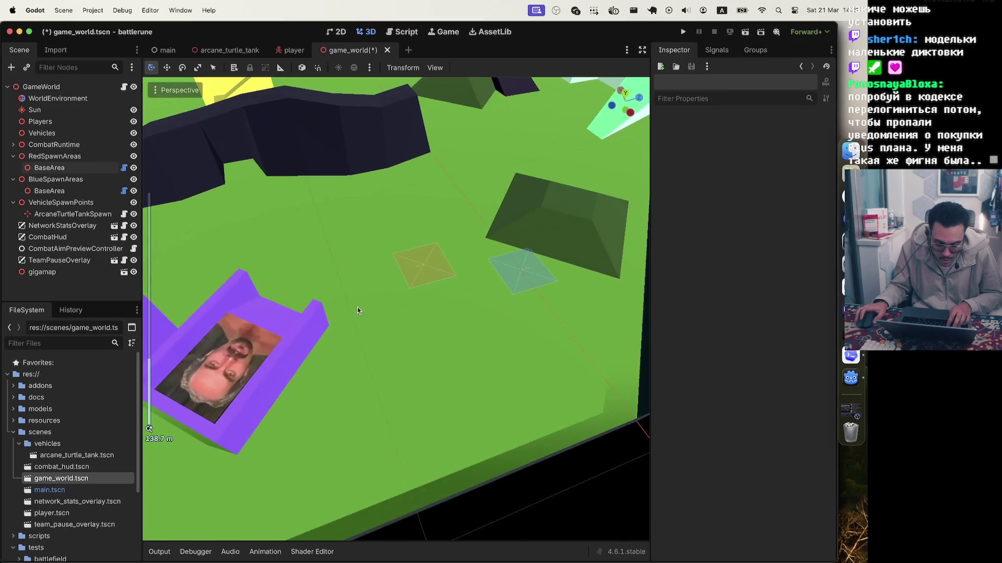
scroll(424, 282, "down", 10)
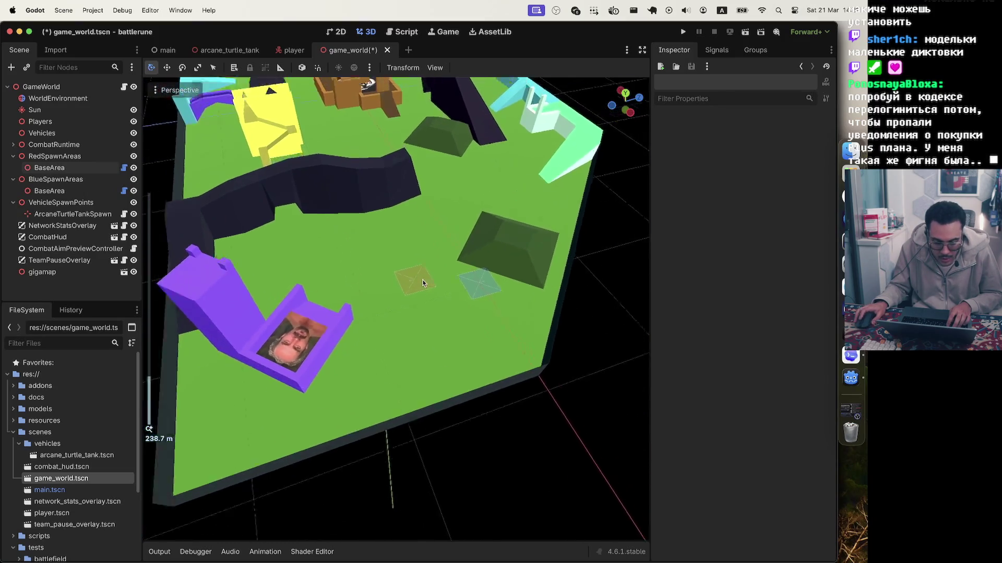
scroll(365, 328, "up", 8)
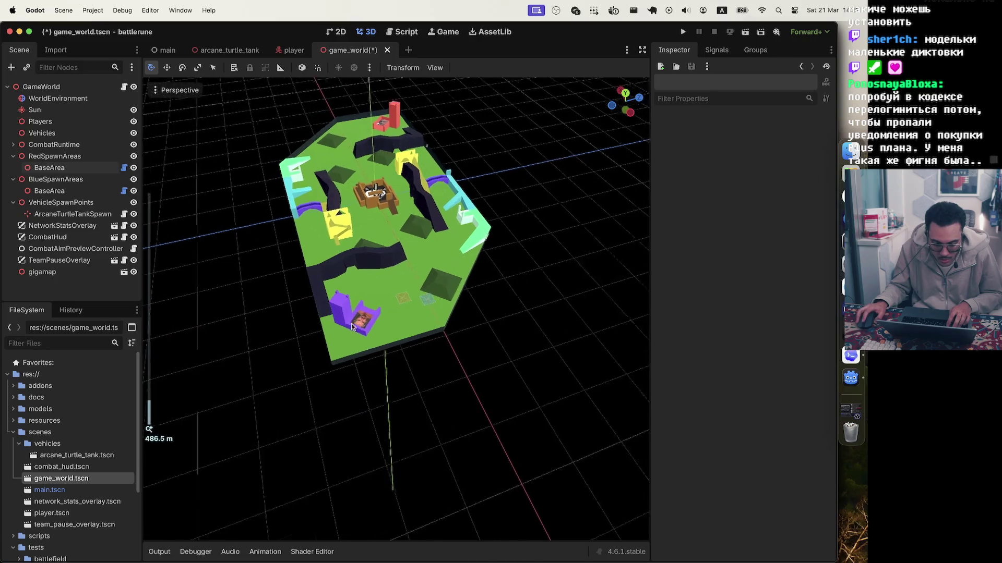
left_click(471, 283)
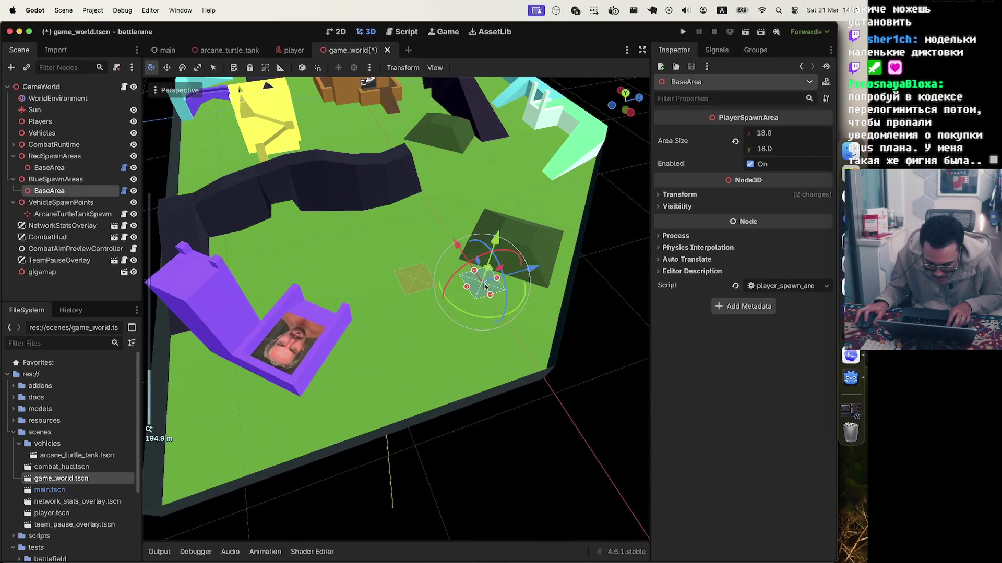
left_click_drag(529, 272, 349, 327)
left_click_drag(287, 298, 285, 289)
- Rotate the blue BaseArea about 44° and widen its Area Size x to 30.885
scroll(338, 333, "up", 5)
scroll(313, 344, "down", 5)
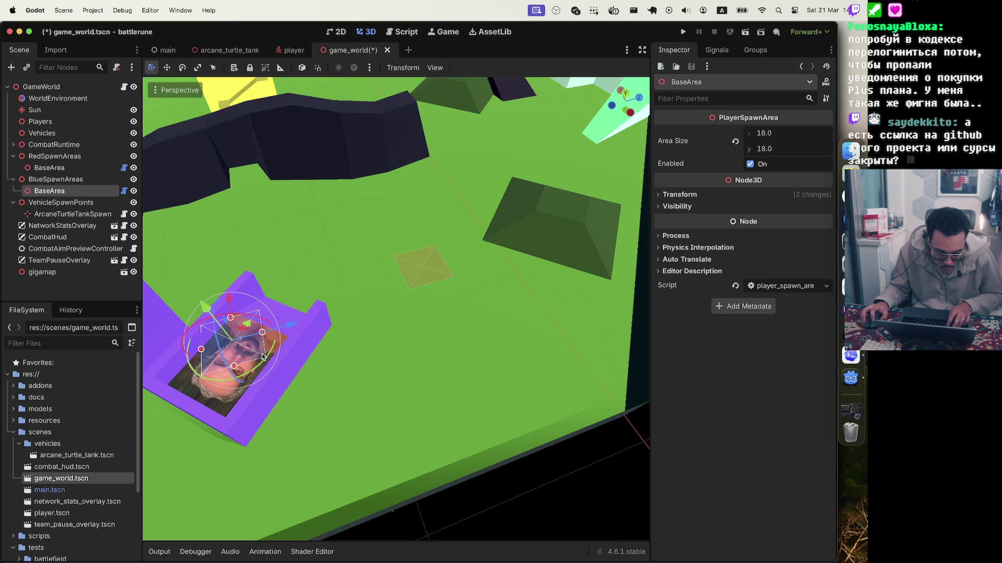
left_click_drag(281, 365, 275, 334)
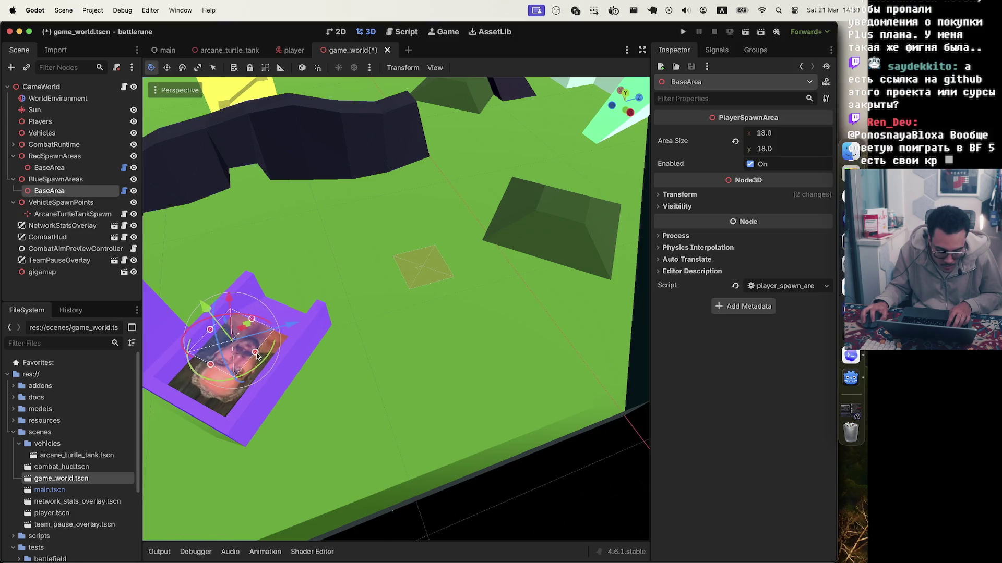
left_click_drag(210, 330, 208, 262)
scroll(250, 257, "up", 5)
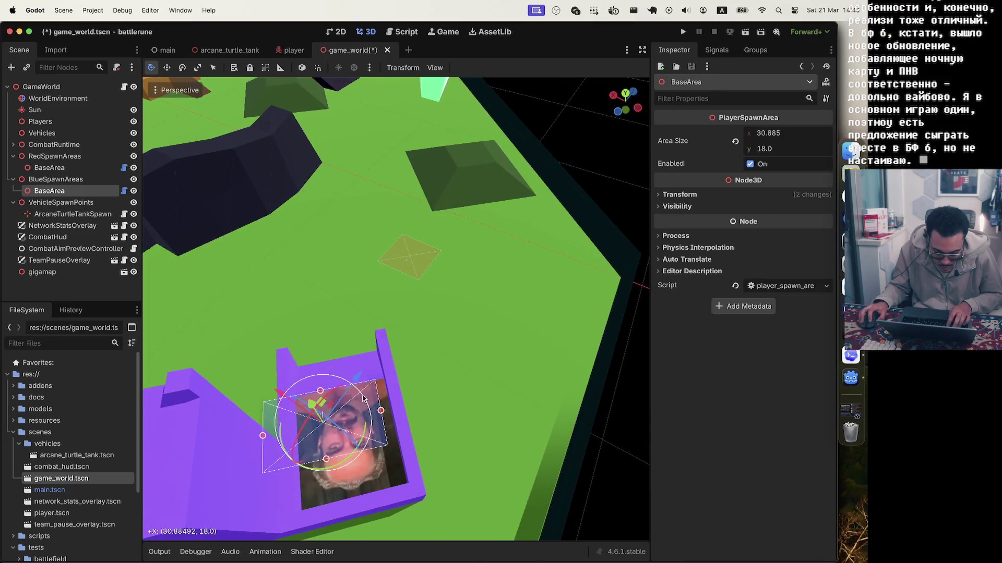
- Rotate the blue spawn area slightly, undo the widening back to 18, and slide it along Z
scroll(365, 407, "down", 2)
mouse_move(366, 412)
left_mouse_down()
mouse_move(362, 376)
mouse_move(393, 385)
left_mouse_up()
key("super+z")
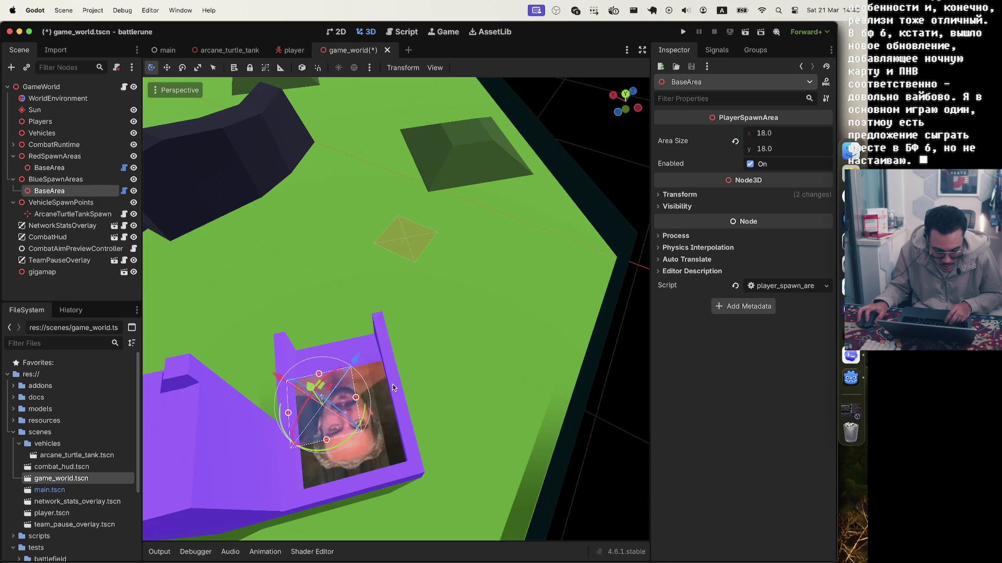
left_click(55, 180)
left_click(67, 191)
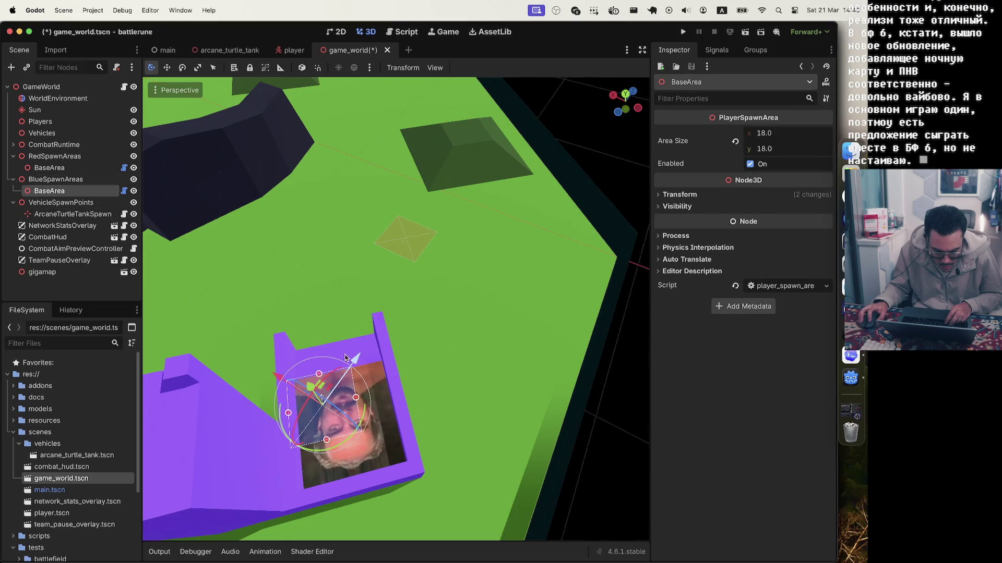
mouse_move(357, 365)
left_mouse_down()
mouse_move(364, 354)
mouse_move(367, 393)
left_mouse_up()
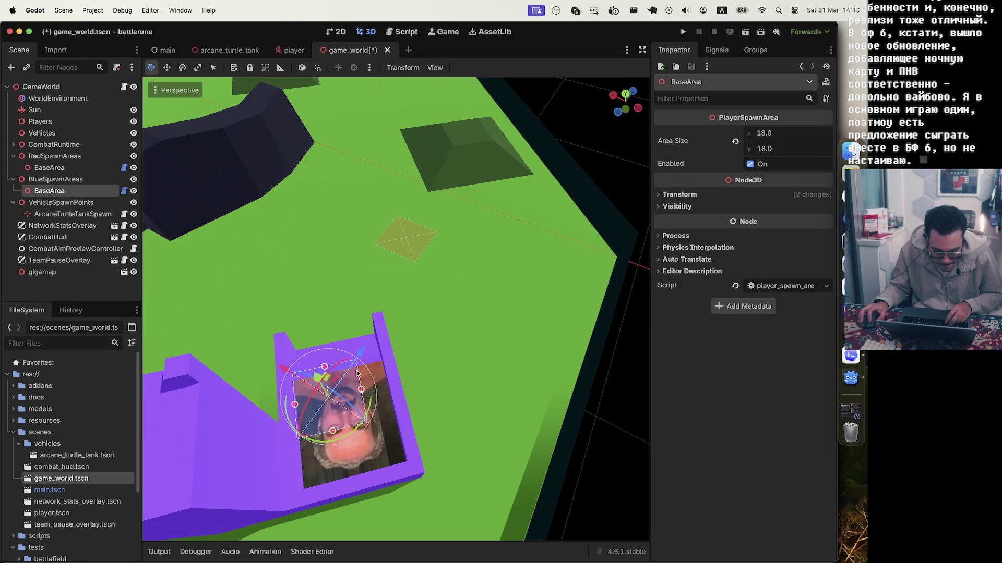
scroll(374, 371, "down", 10)
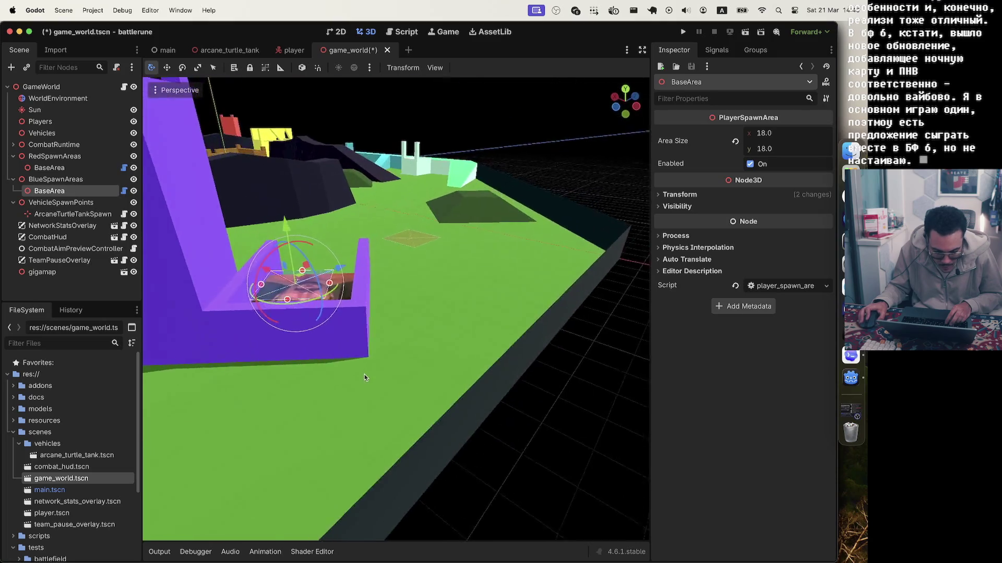
scroll(360, 379, "up", 10)
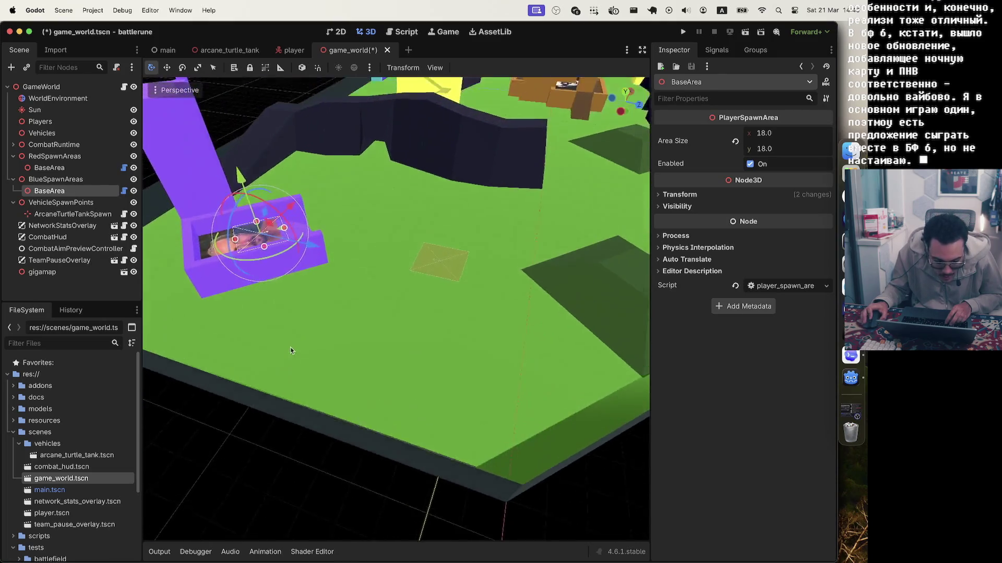
scroll(292, 355, "down", 10)
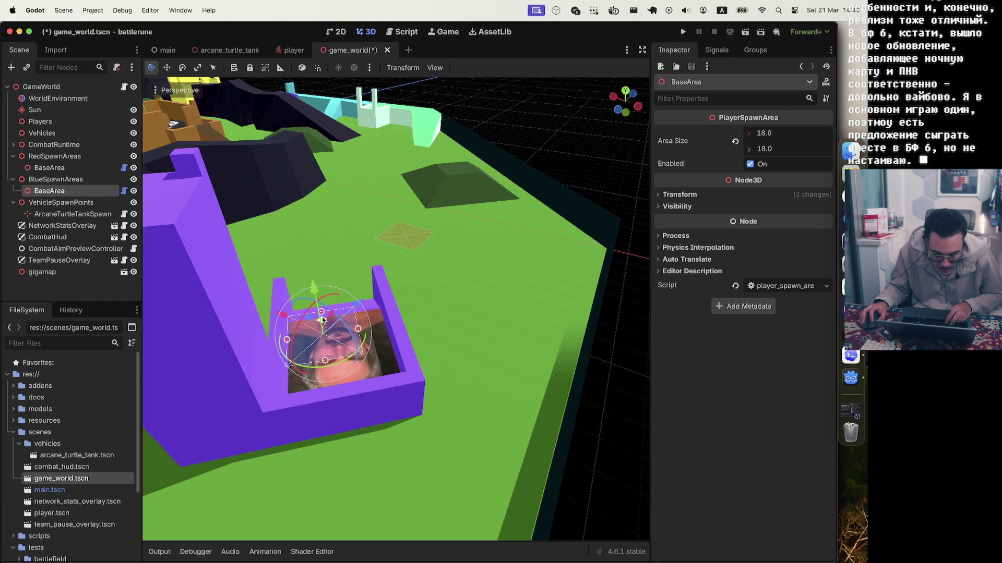
- Widen the blue BaseArea to 25.156 and move it out of the purple structure onto the green ground
mouse_move(322, 322)
left_mouse_down()
mouse_move(386, 350)
mouse_move(385, 330)
left_mouse_up()
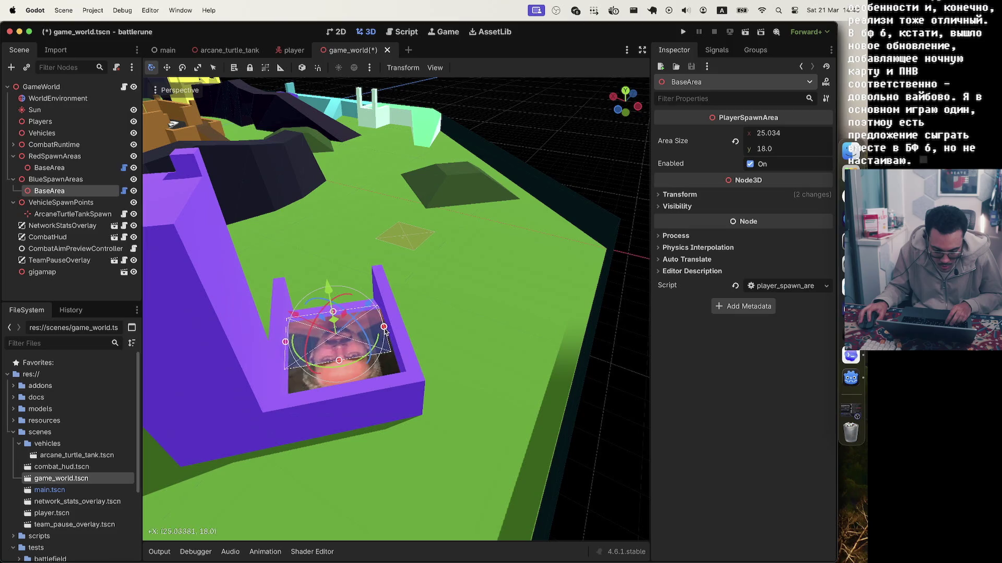
scroll(378, 334, "up", 5)
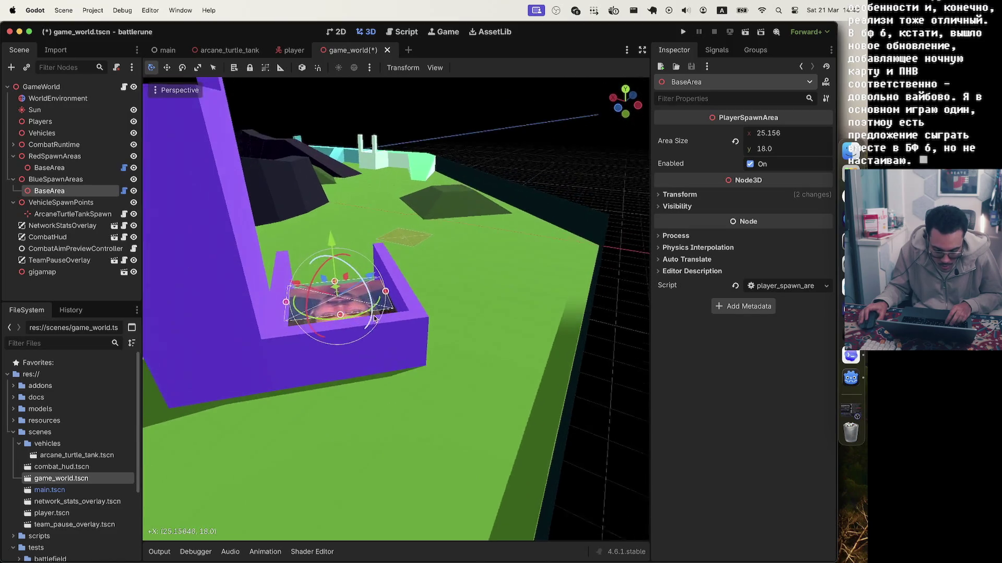
left_click_drag(337, 297, 340, 297)
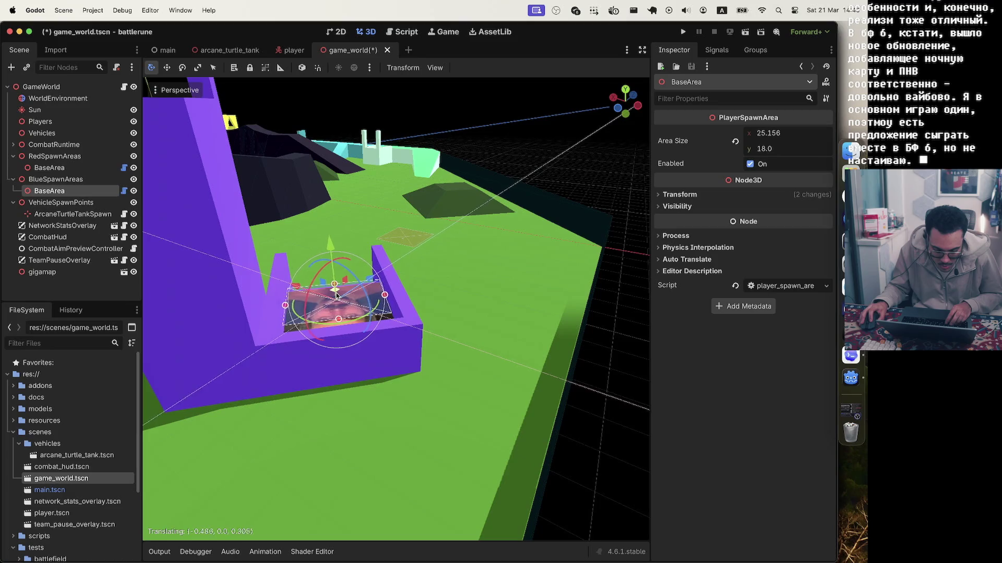
scroll(446, 318, "down", 10)
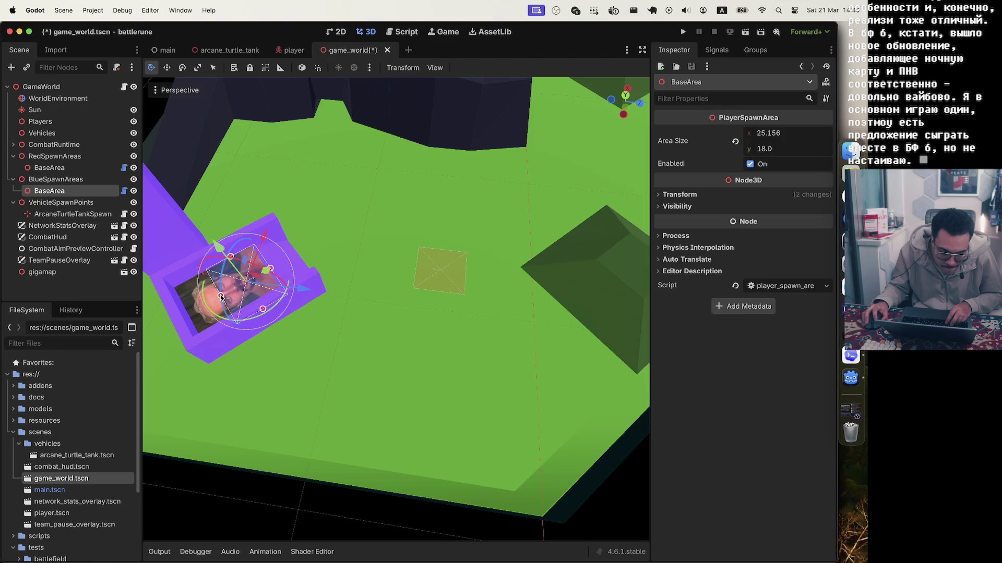
scroll(322, 267, "up", 10)
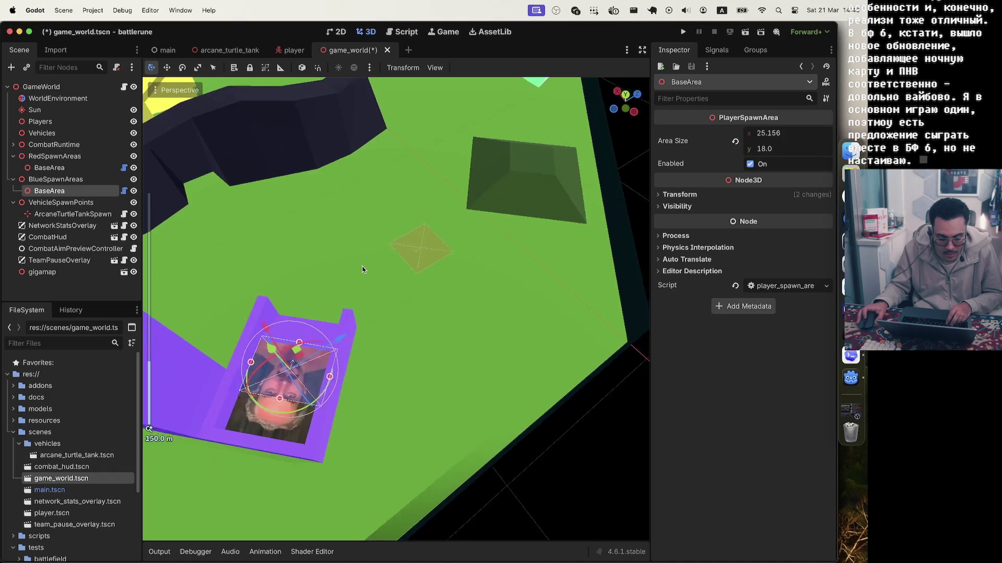
scroll(362, 270, "down", 5)
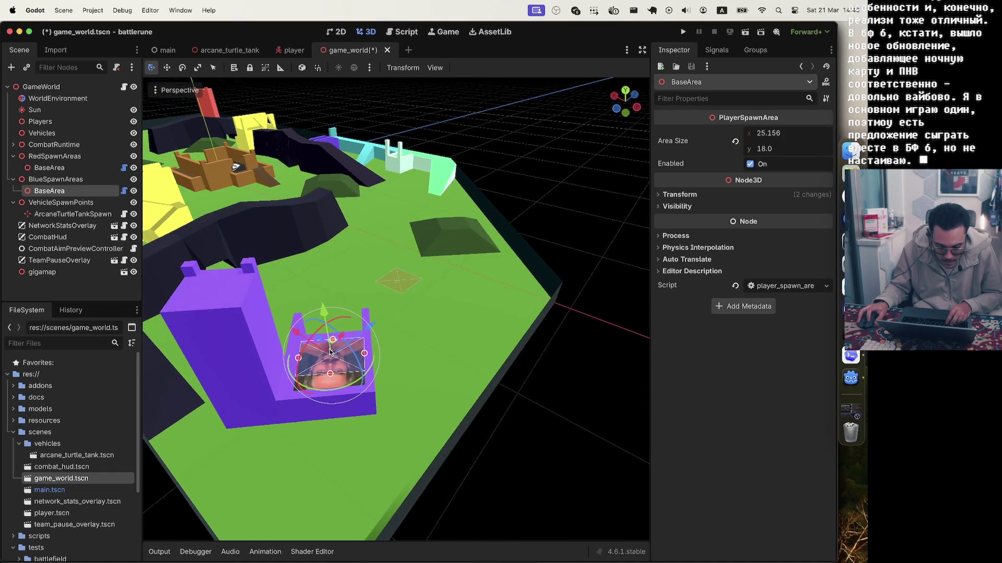
mouse_move(330, 348)
left_mouse_down()
mouse_move(397, 355)
mouse_move(378, 412)
mouse_move(351, 424)
left_mouse_up()
scroll(351, 424, "down", 10)
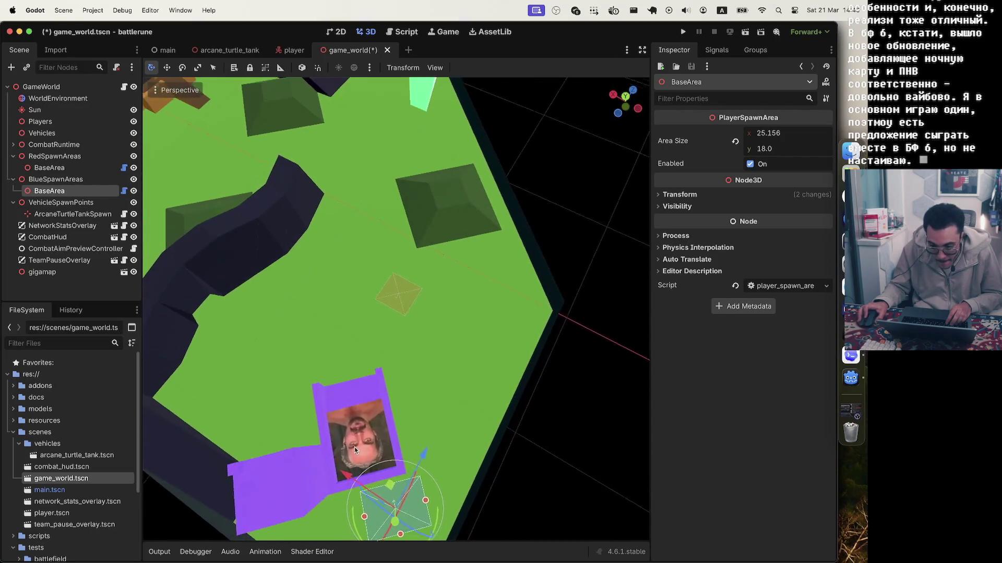
left_click(626, 97)
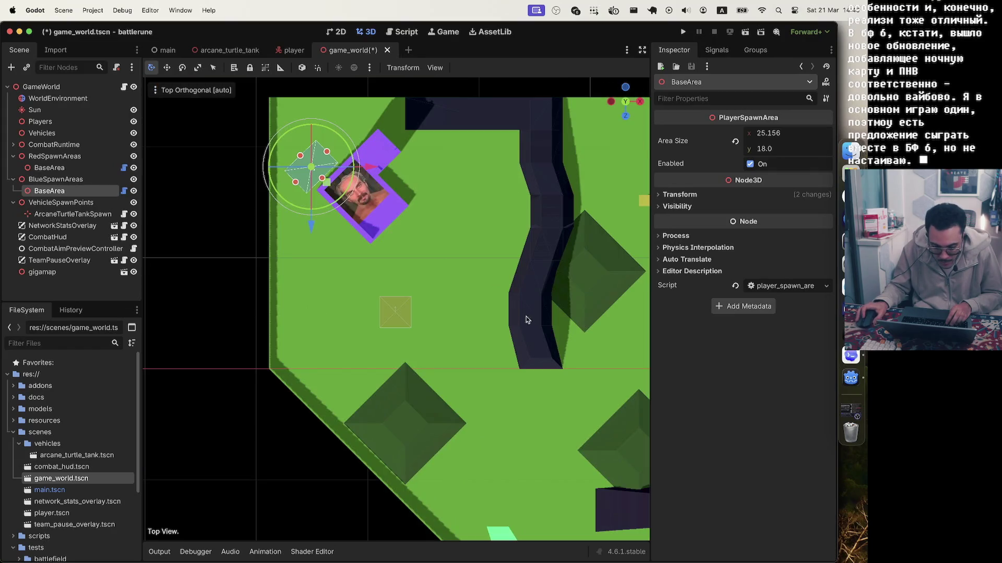
- In Top view, zoom in and move the blue BaseArea beside the purple structure's outer corner
scroll(368, 243, "up", 3)
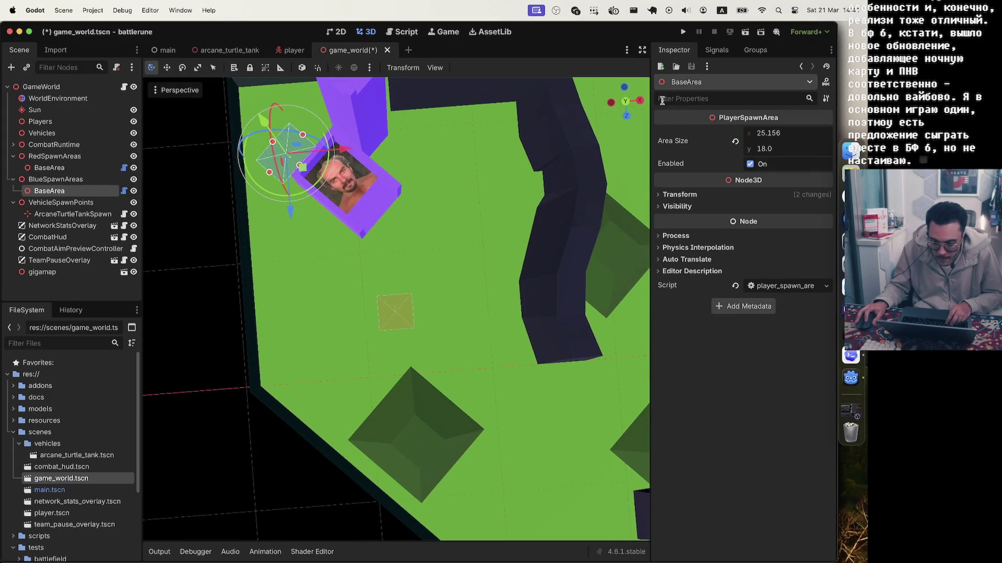
left_click(626, 106)
scroll(234, 173, "up", 5)
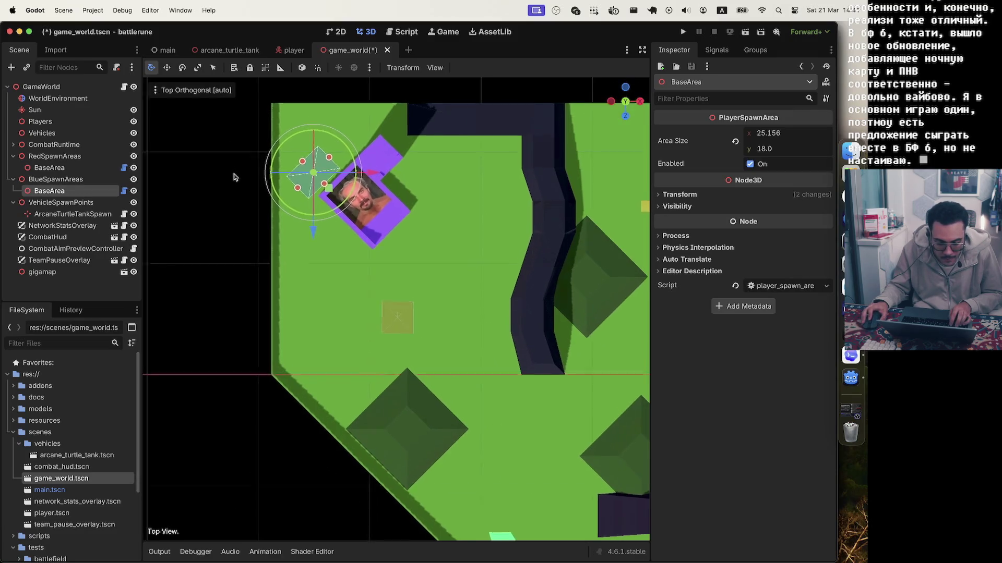
scroll(331, 319, "up", 3)
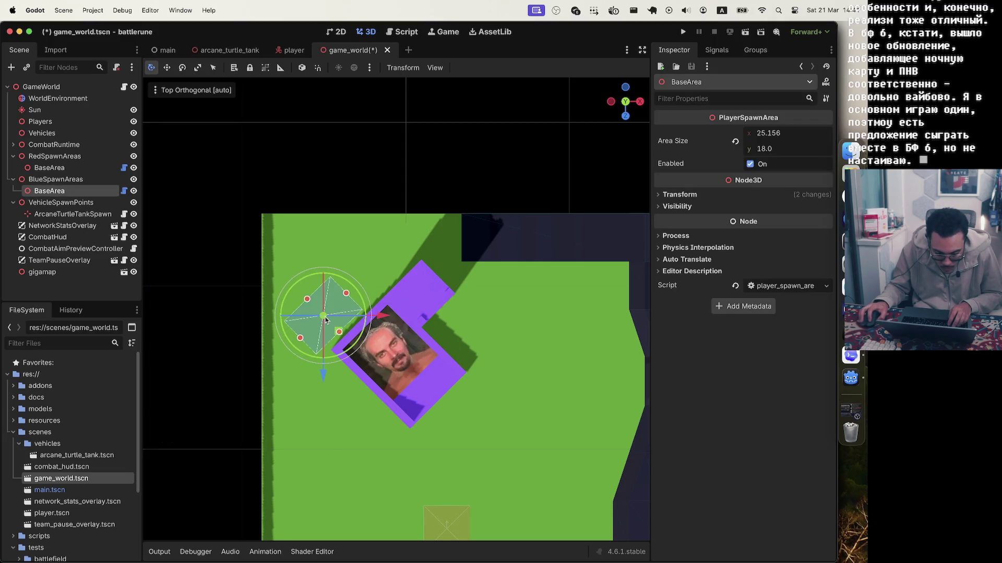
scroll(328, 327, "up", 2)
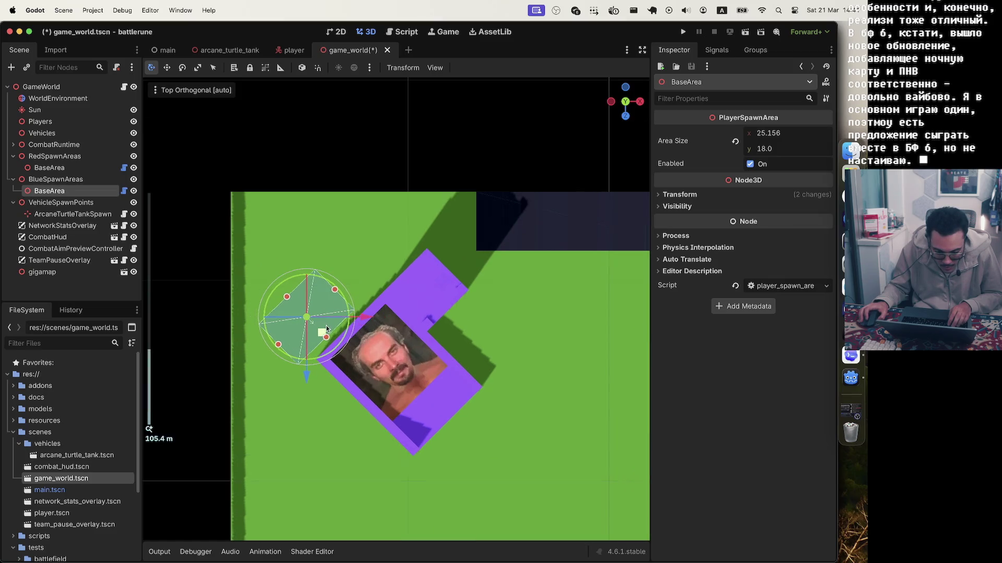
mouse_move(307, 336)
left_mouse_down()
mouse_move(305, 130)
mouse_move(310, 275)
mouse_move(328, 308)
mouse_move(367, 265)
mouse_move(326, 288)
left_mouse_up()
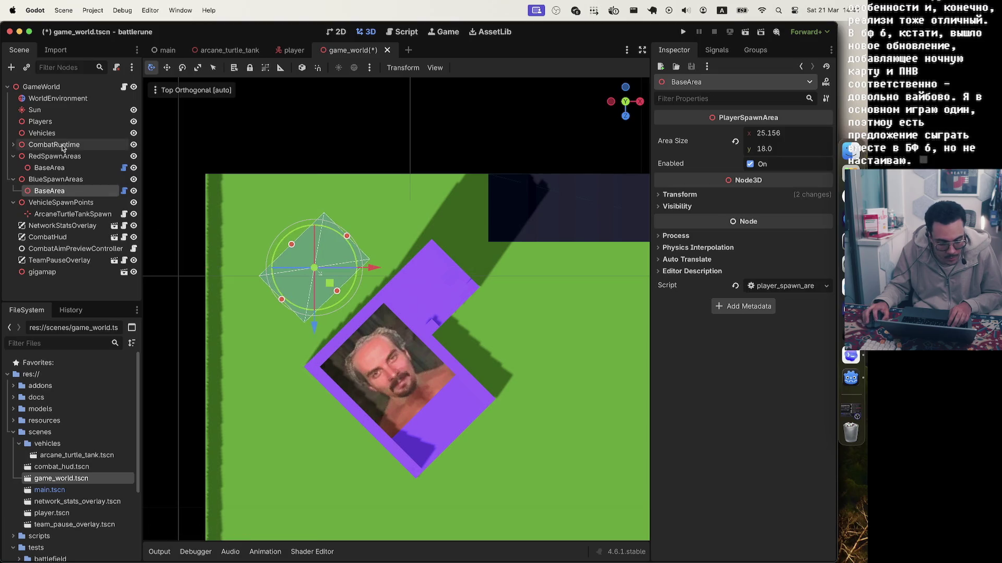
key("super+v")
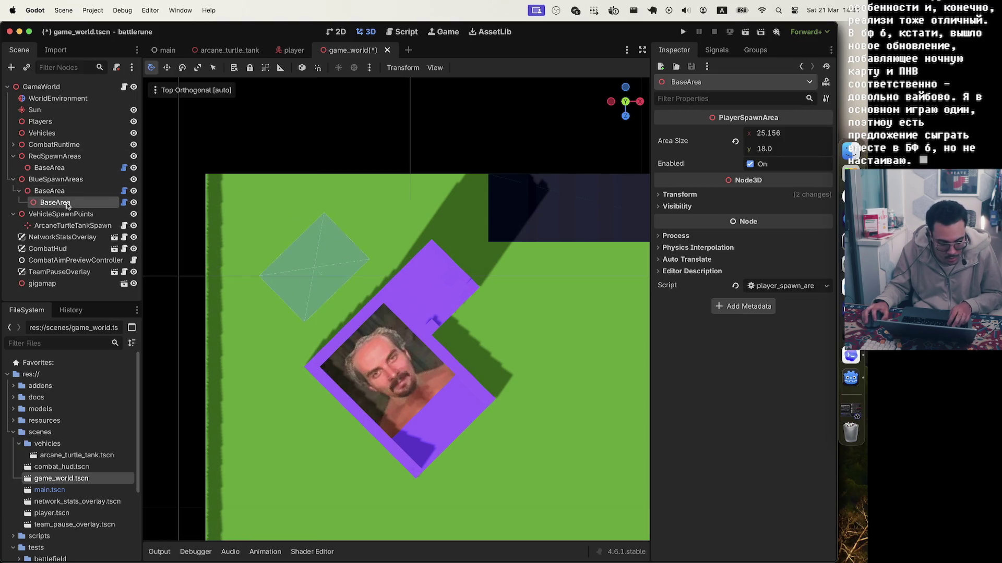
- Undo the nested paste and reselect BlueSpawnAreas/BaseArea, cancelling a trial move
key("super+z")
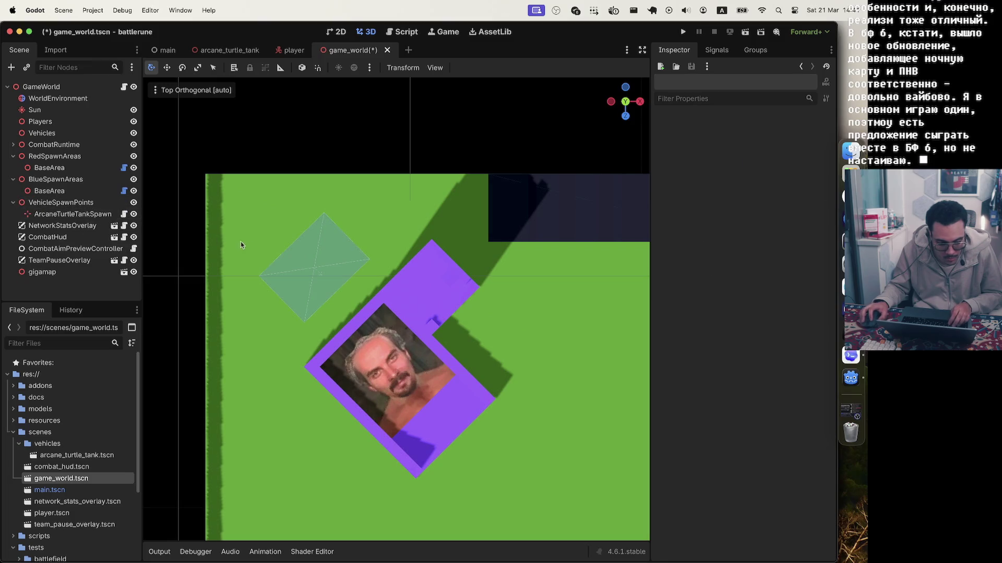
left_click(314, 270)
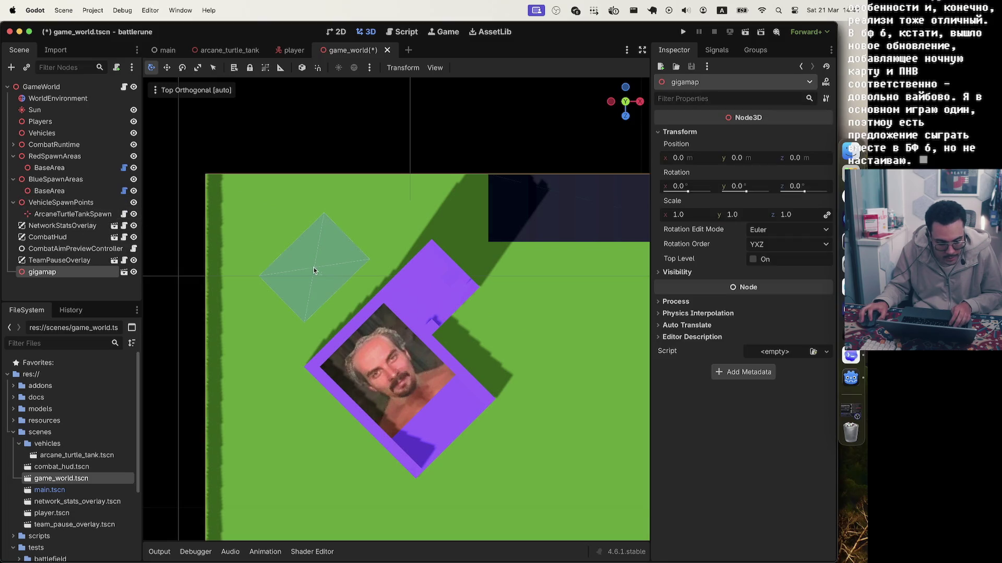
left_click(49, 191)
mouse_move(321, 268)
left_mouse_down()
mouse_move(337, 281)
mouse_move(402, 224)
left_mouse_up()
key("super+z")
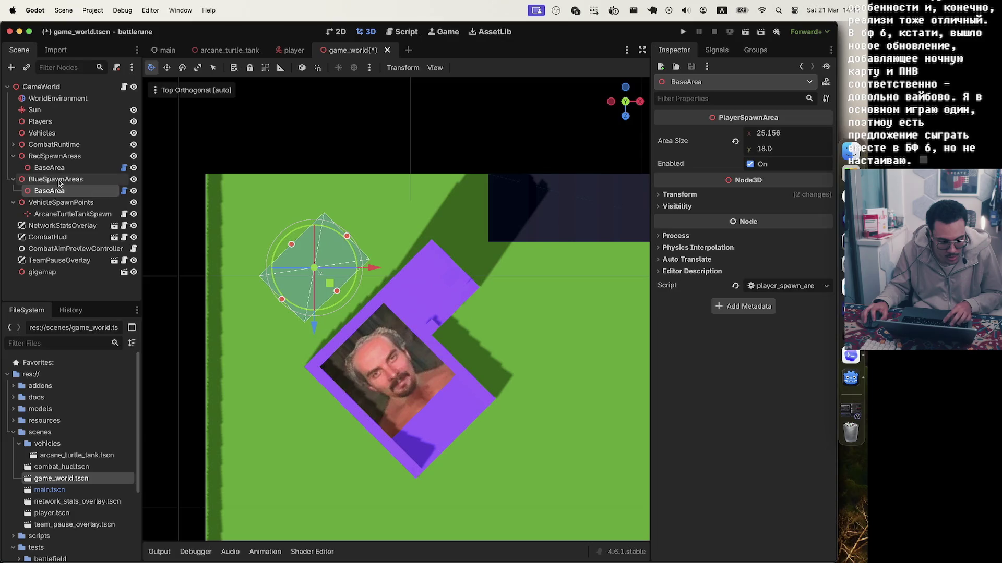
- Duplicate the blue BaseArea as BaseArea2, place it beside the first, and orbit to inspect it
key("super+d")
mouse_move(331, 286)
left_mouse_down()
mouse_move(519, 282)
mouse_move(521, 290)
mouse_move(525, 245)
mouse_move(535, 425)
mouse_move(525, 355)
mouse_move(357, 465)
mouse_move(289, 489)
left_mouse_up()
mouse_move(453, 348)
left_mouse_down()
mouse_move(444, 293)
mouse_move(488, 320)
mouse_move(603, 312)
mouse_move(545, 307)
mouse_move(510, 320)
mouse_move(535, 321)
mouse_move(555, 280)
mouse_move(618, 259)
mouse_move(590, 246)
mouse_move(577, 255)
mouse_move(613, 247)
mouse_move(582, 247)
left_mouse_up()
scroll(513, 318, "down", 5)
scroll(577, 254, "down", 5)
left_click_drag(517, 246, 469, 229)
scroll(434, 216, "up", 5)
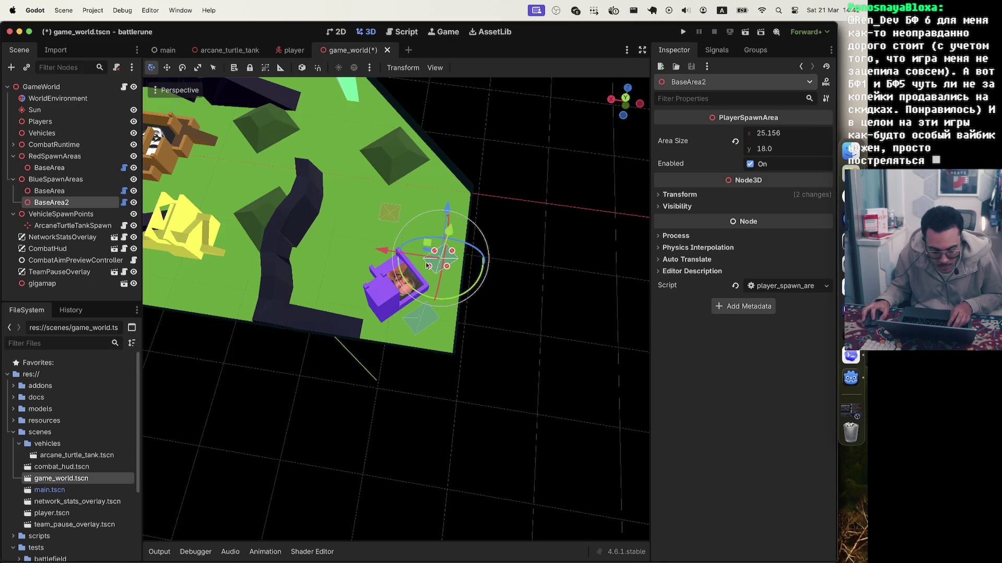
left_click_drag(290, 248, 294, 243)
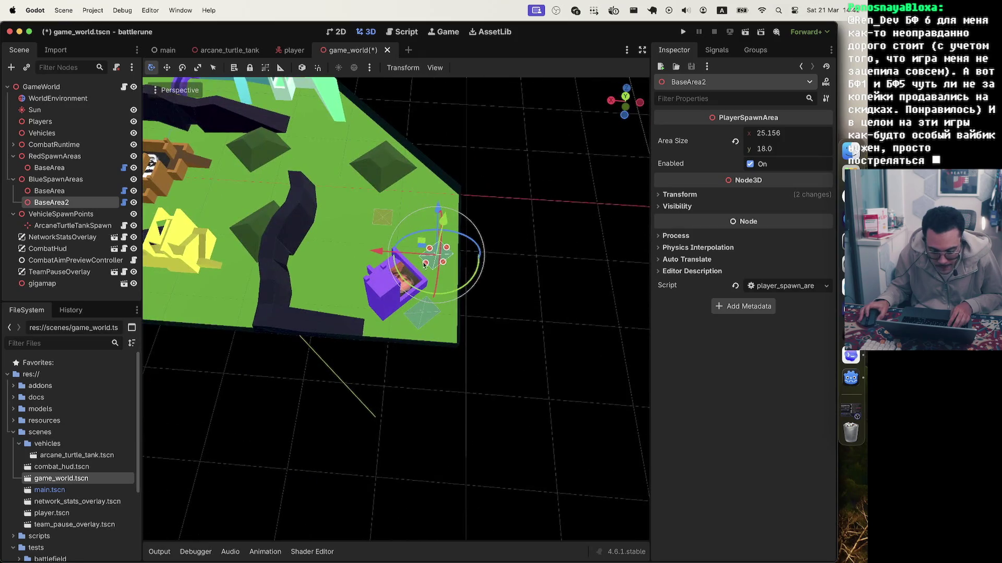
- In top view, duplicate the blue spawn area into BaseArea3 and BaseArea4, placing each at a new spot
left_click(625, 96)
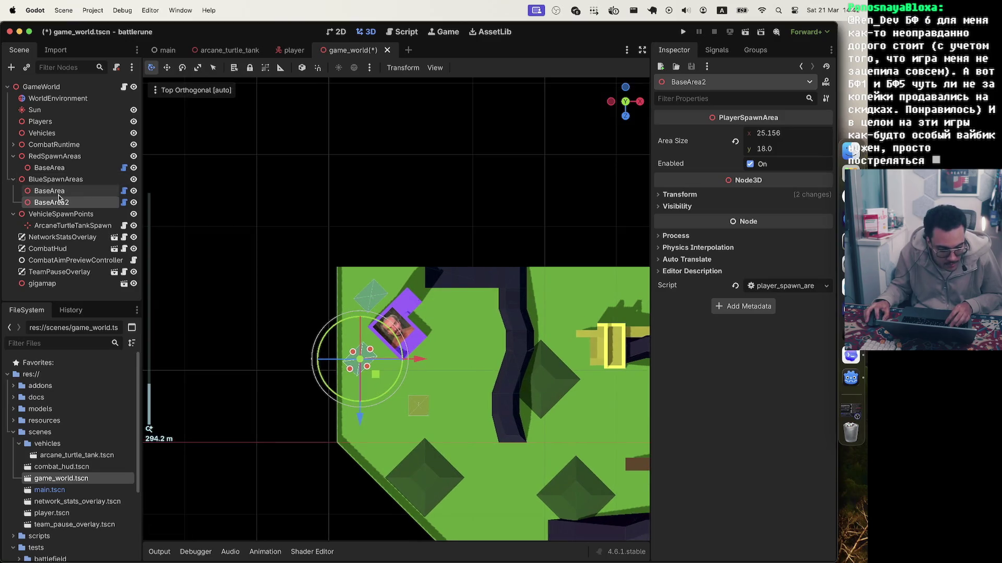
key("super+d")
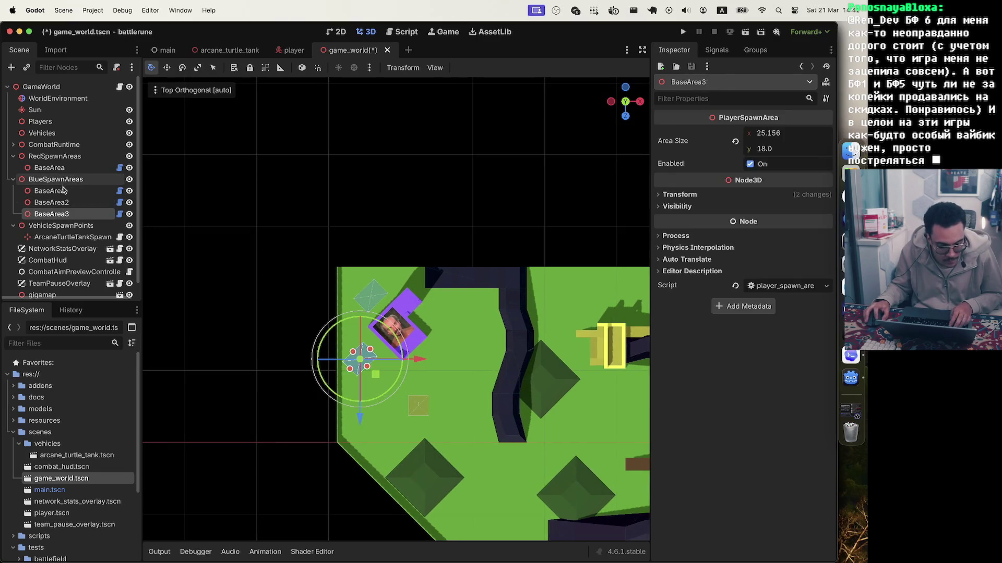
key("g")
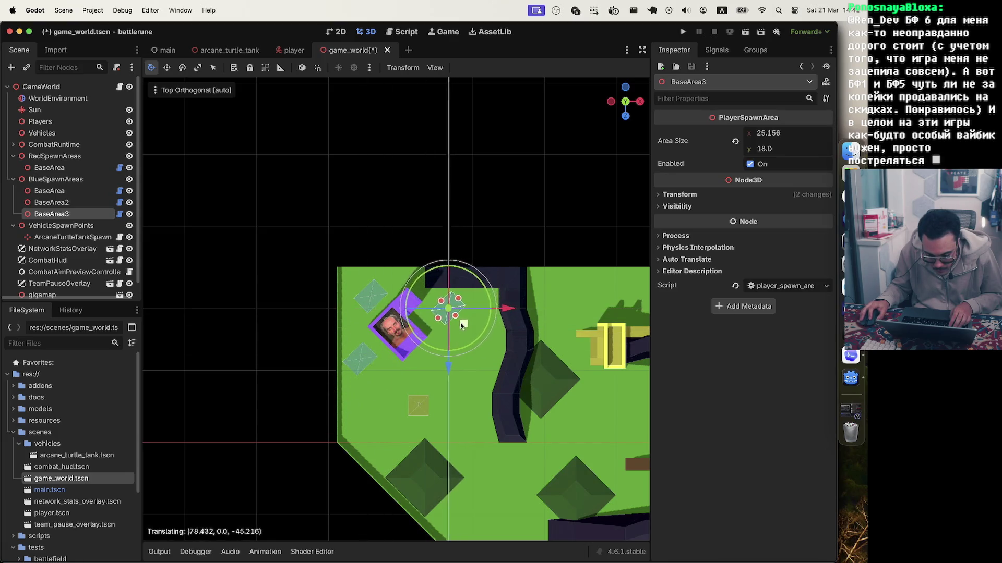
left_click(464, 325)
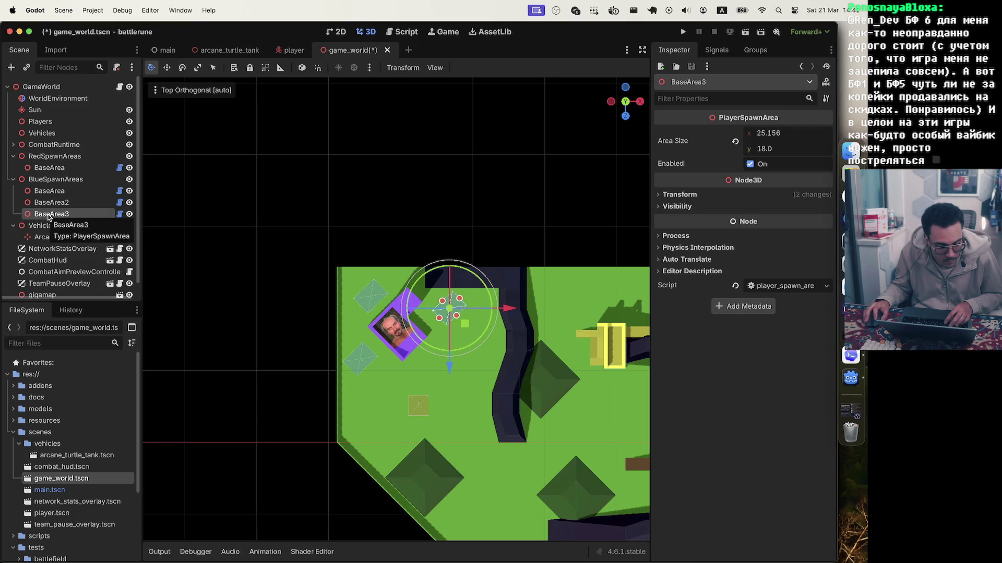
key("super+d")
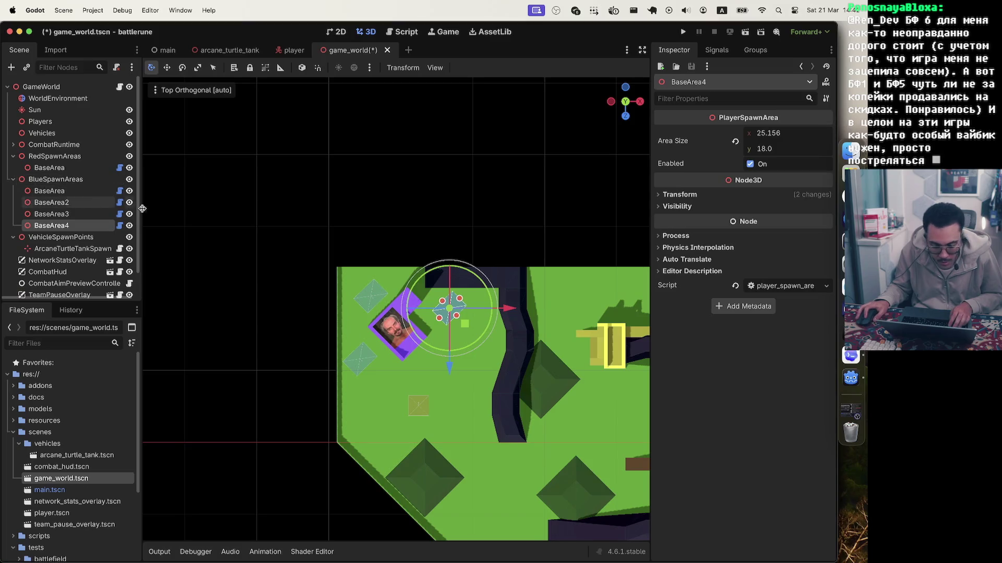
mouse_move(466, 326)
left_mouse_down()
mouse_move(472, 401)
mouse_move(492, 403)
left_mouse_up()
scroll(471, 386, "up", 6)
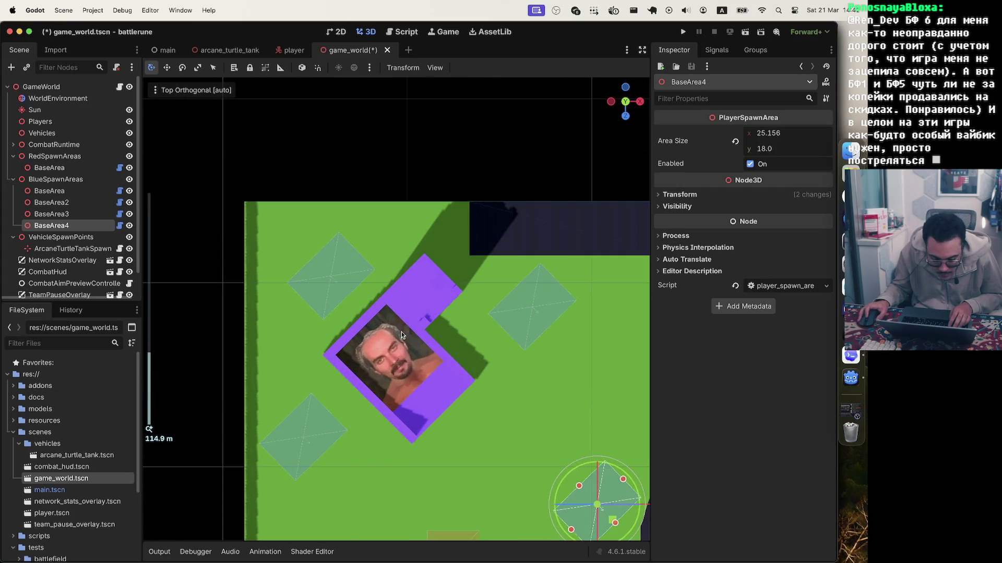
mouse_move(557, 318)
left_mouse_down()
mouse_move(624, 327)
mouse_move(601, 338)
left_mouse_up()
left_click(546, 245)
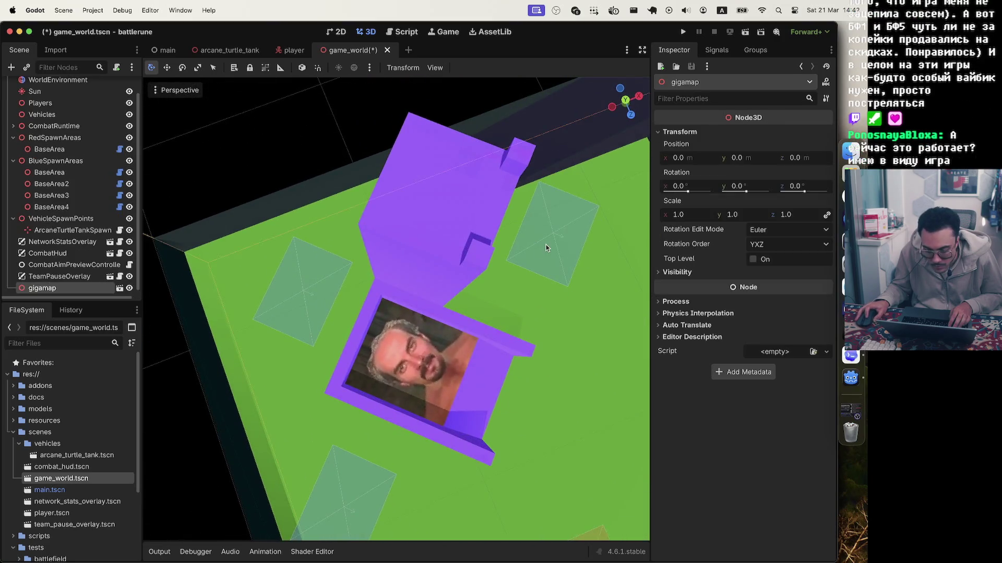
left_click(51, 195)
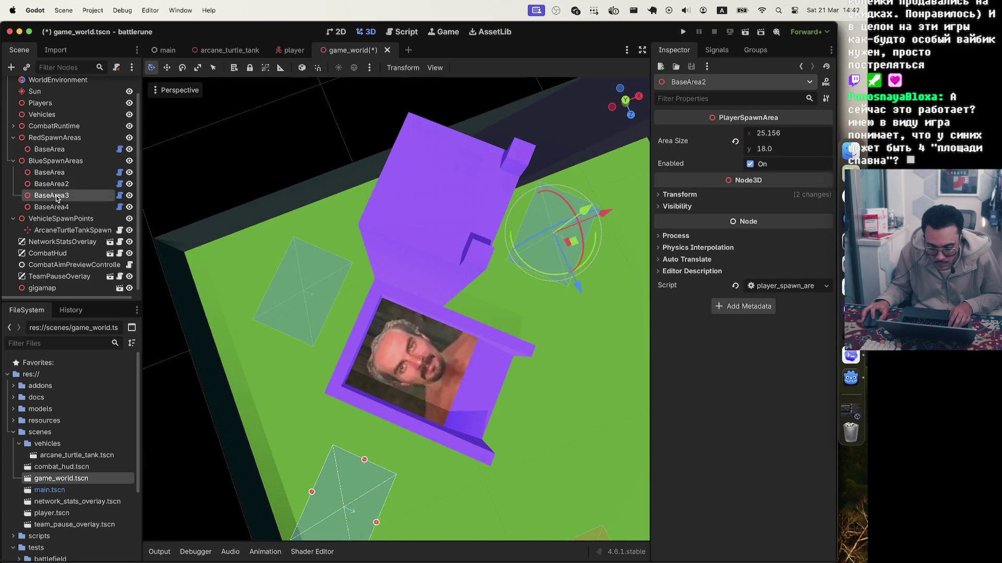
scroll(556, 348, "down", 5)
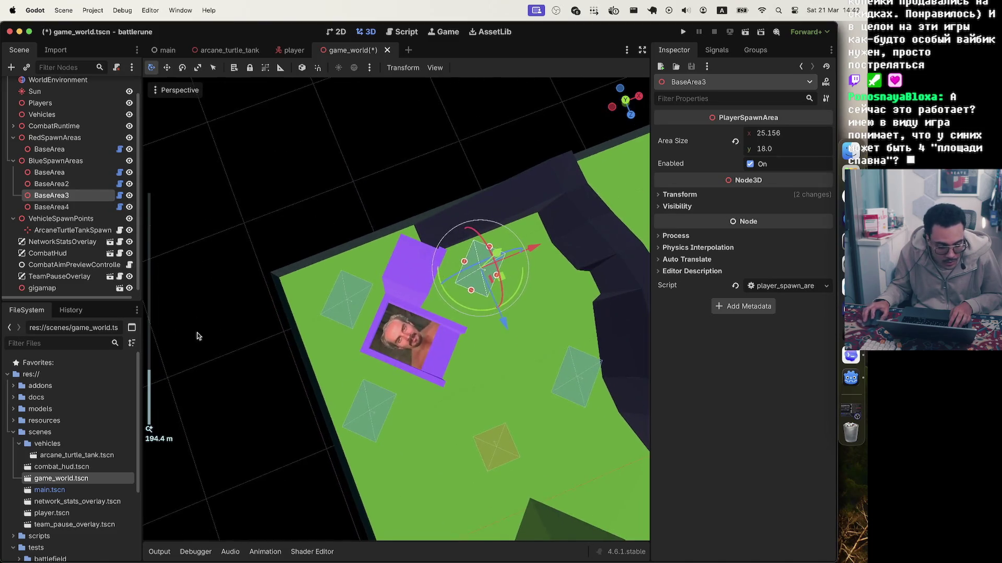
scroll(47, 287, "down", 1)
left_click(47, 287)
right_click(45, 287)
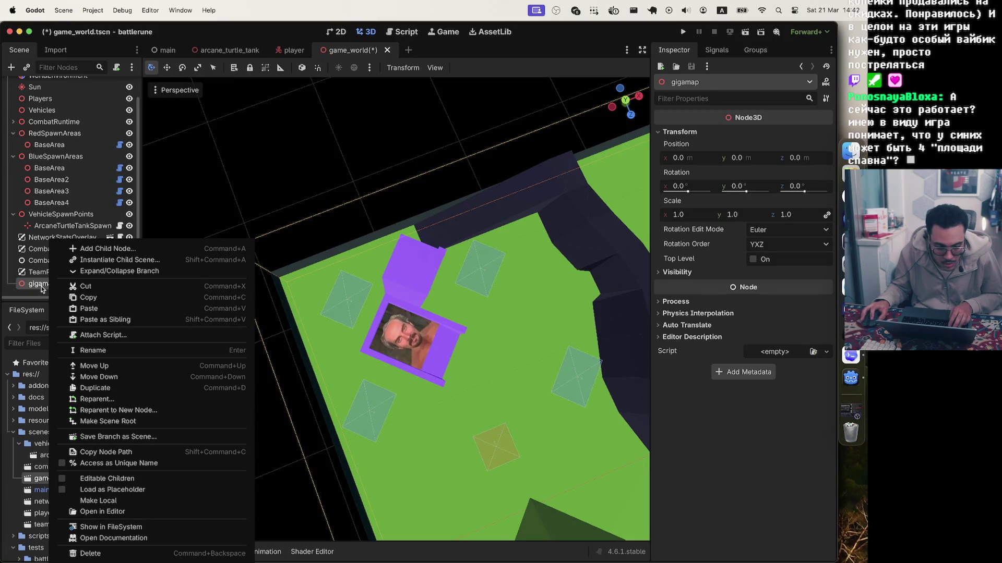
left_click(275, 98)
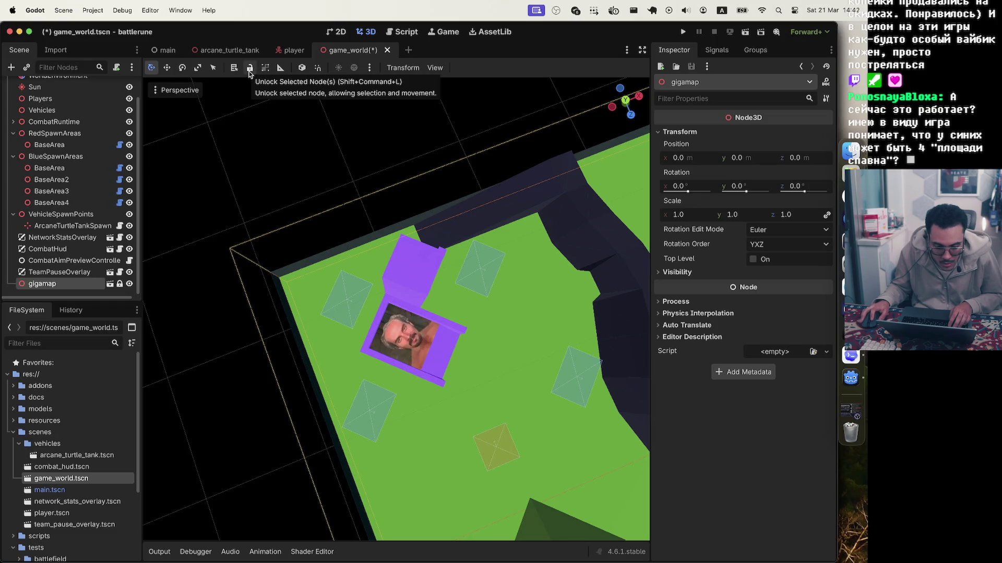
left_click(249, 72)
left_click(238, 176)
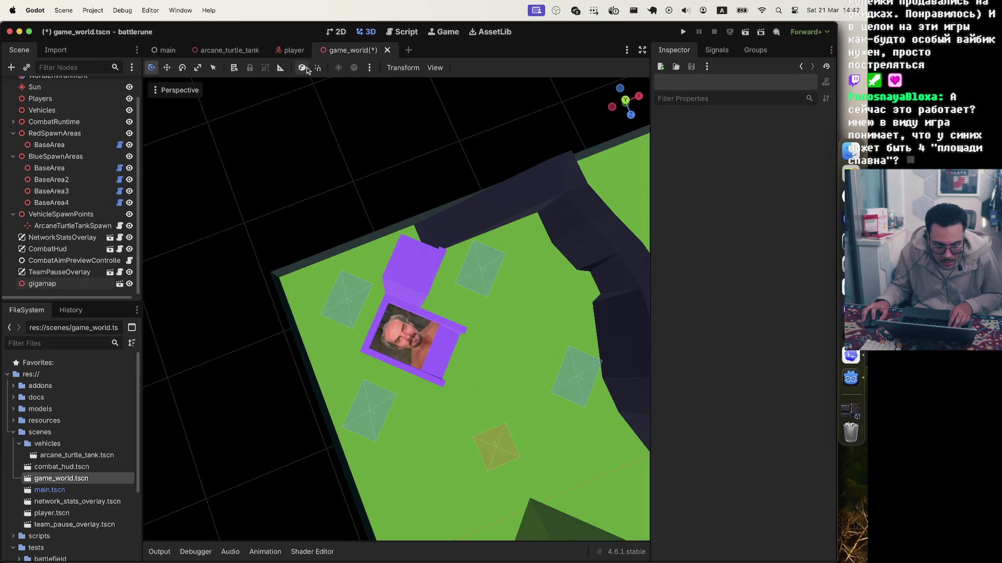
left_click(308, 70)
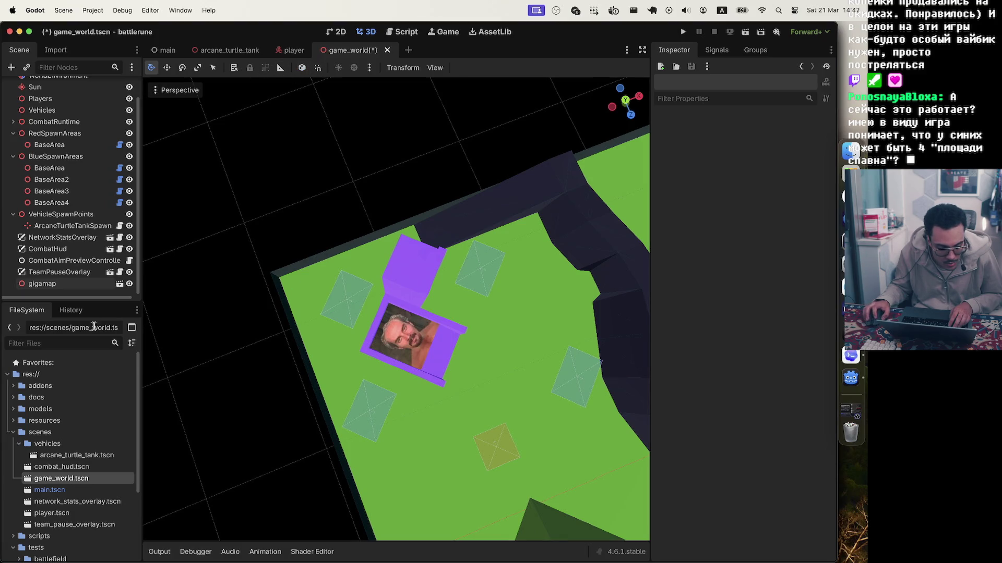
left_click(52, 284)
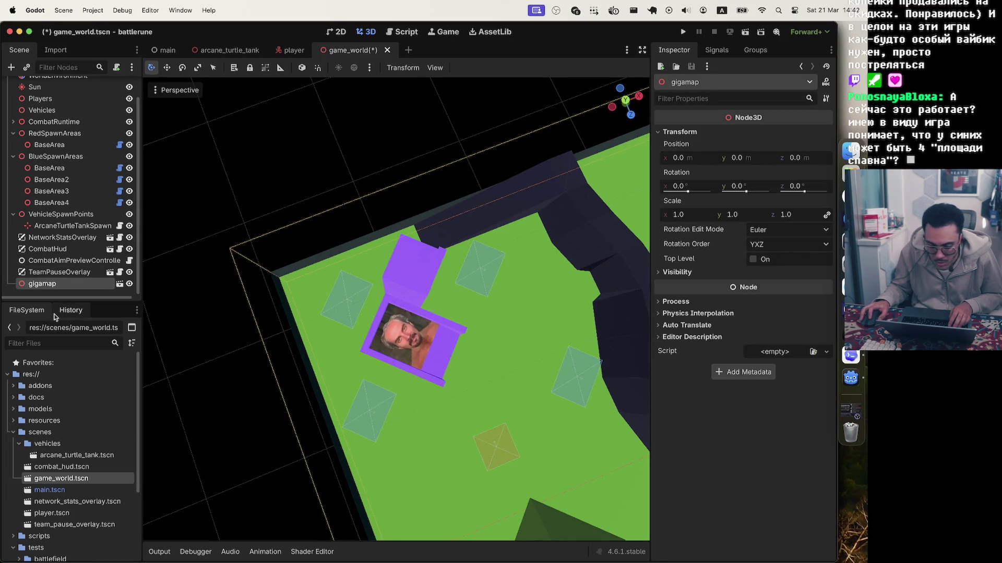
left_click(308, 228)
left_click(294, 272)
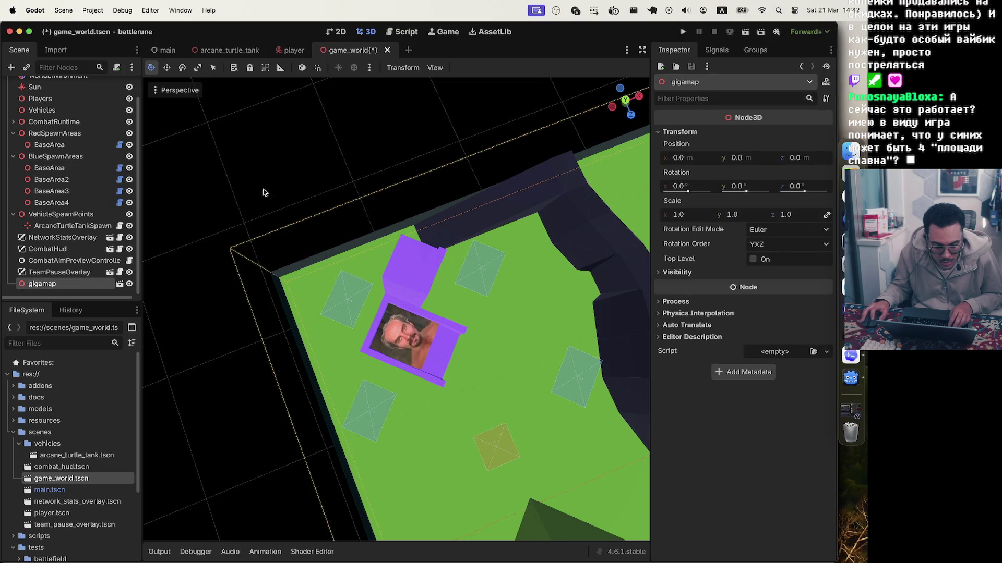
left_click(256, 173)
left_click(290, 275)
left_click(294, 255)
left_click(301, 260)
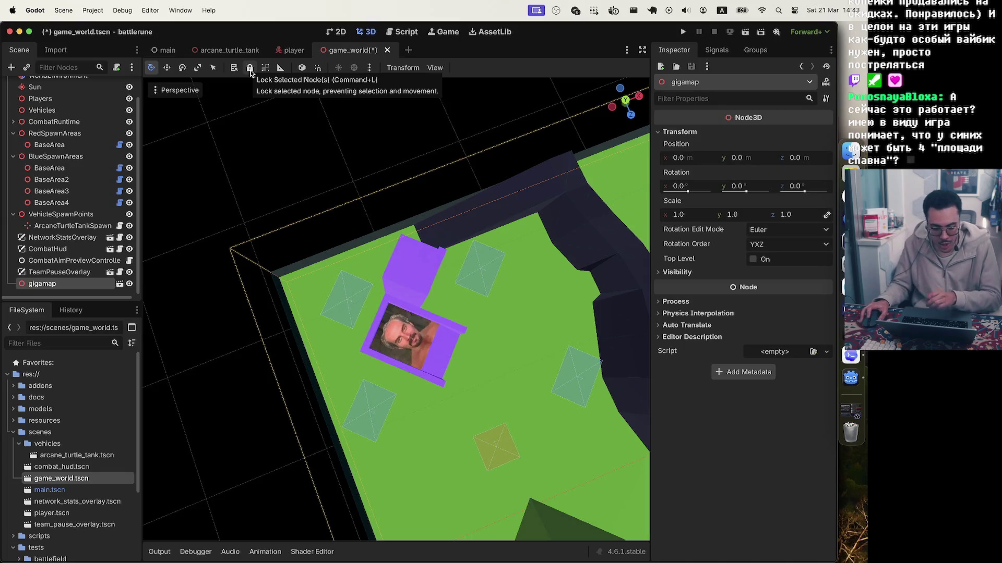
key("g")
key("Escape")
left_click(348, 194)
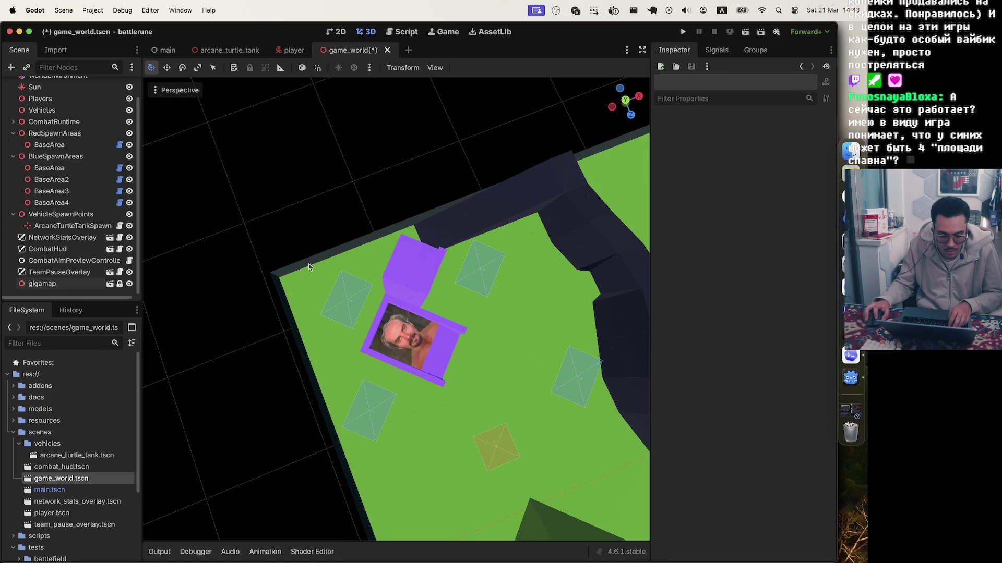
left_click(20, 286)
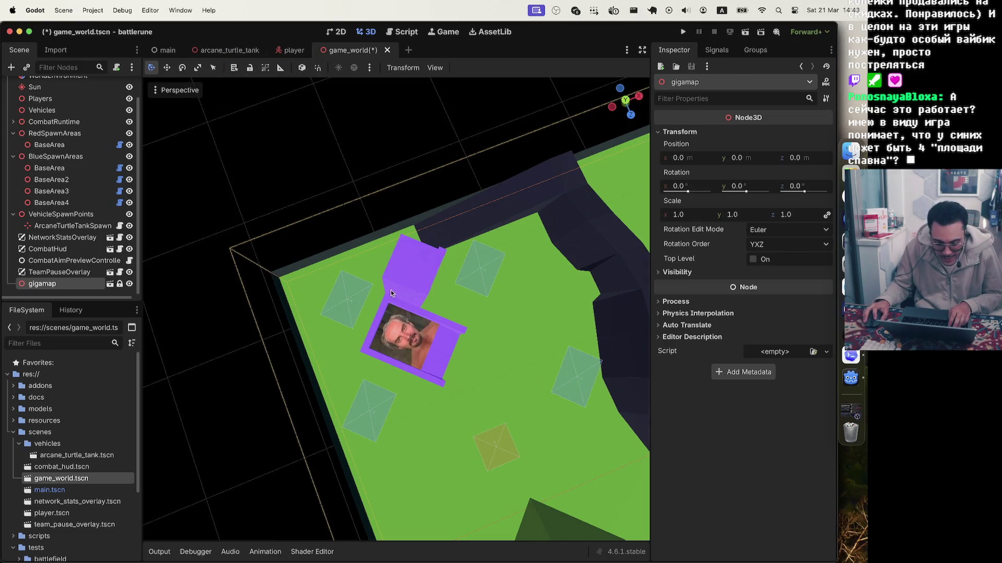
left_click(288, 203)
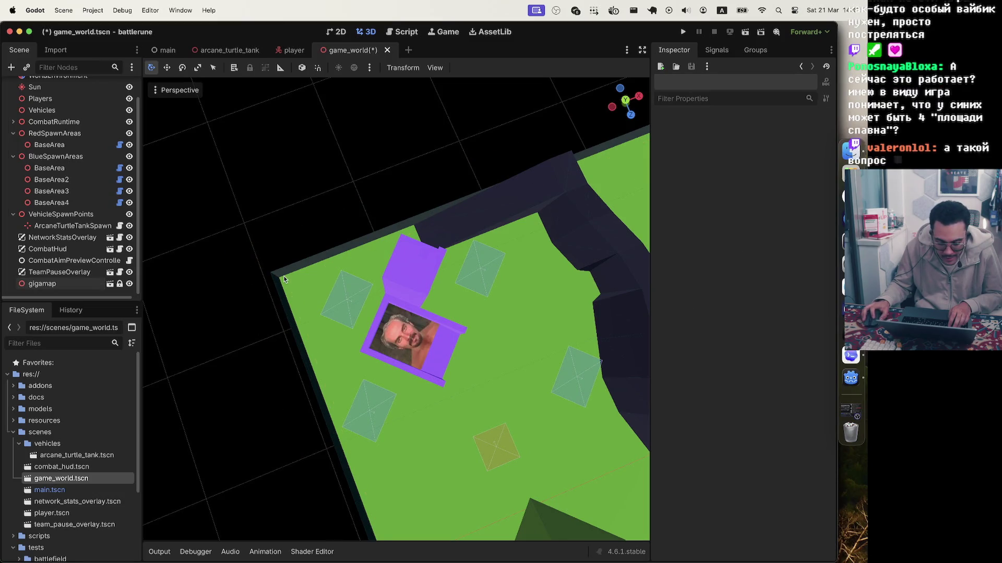
left_click(368, 303)
left_click(346, 185)
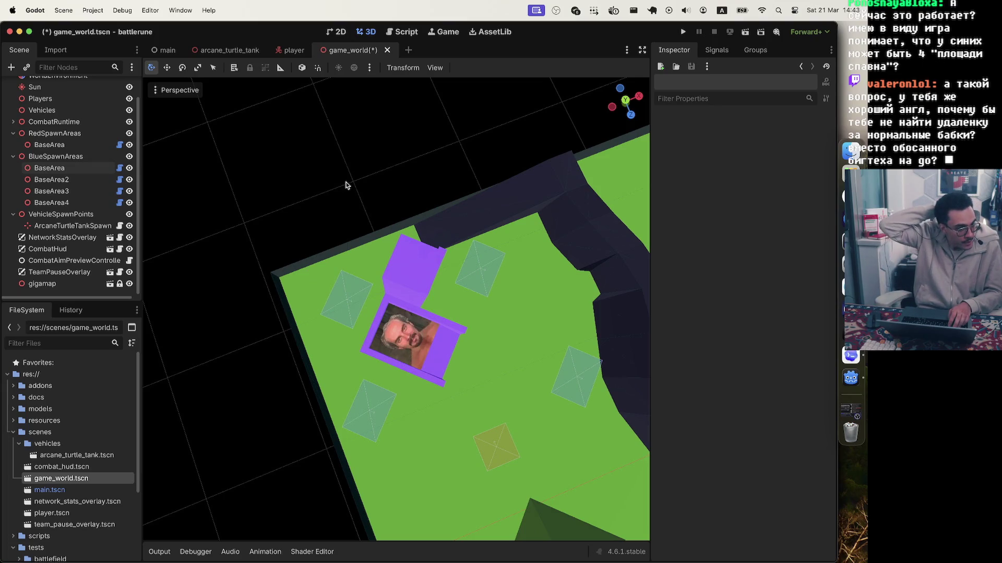
mouse_move(479, 298)
left_mouse_down()
mouse_move(588, 392)
mouse_move(605, 277)
mouse_move(622, 282)
mouse_move(631, 217)
mouse_move(490, 293)
mouse_move(354, 306)
left_mouse_up()
left_click(355, 306)
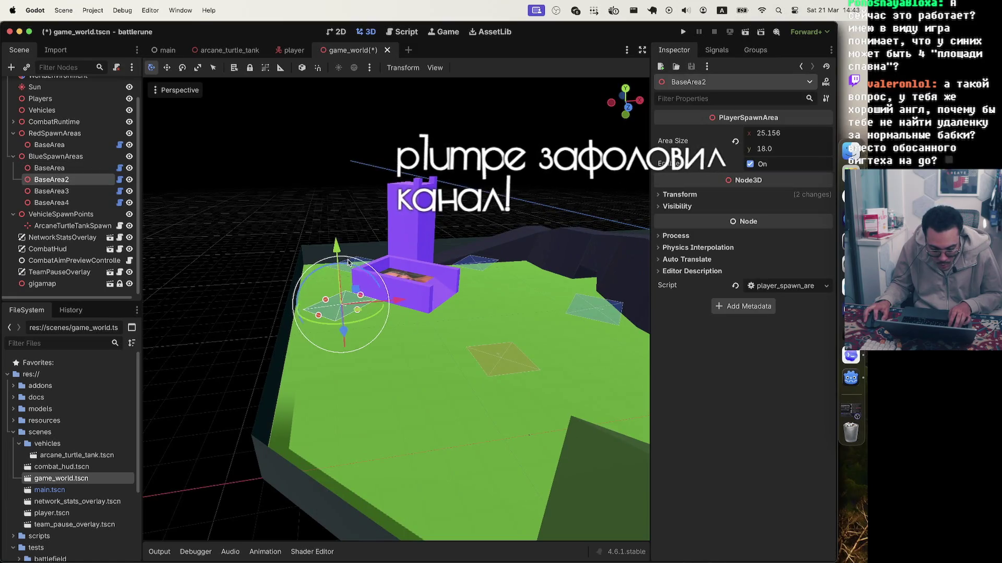
left_click_drag(407, 230, 359, 253)
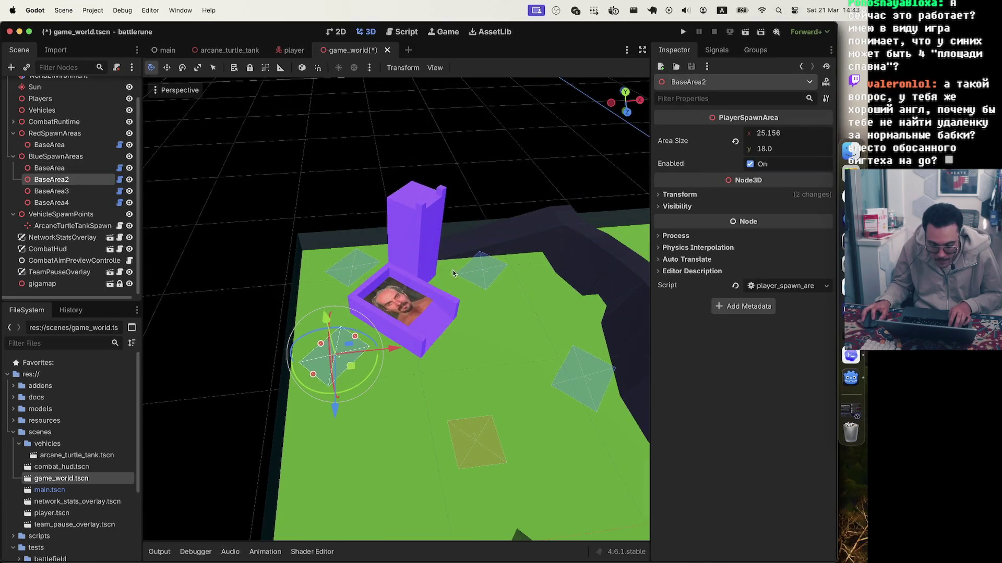
- Select BaseArea through BaseArea4 and, in front view, lower them together about 1.95 units
left_click(50, 168)
left_click(67, 204, "shift")
scroll(535, 362, "down", 10)
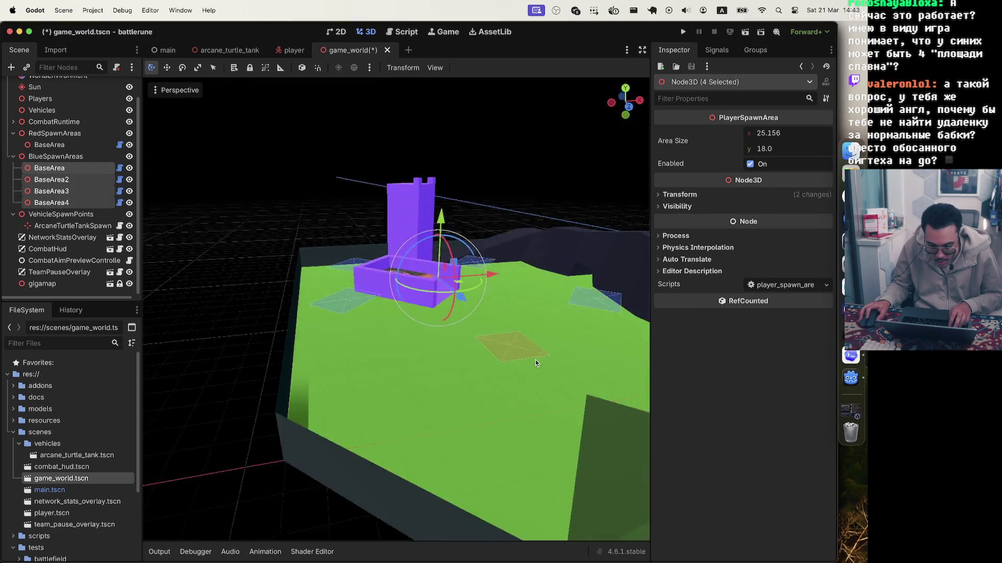
scroll(445, 280, "up", 5)
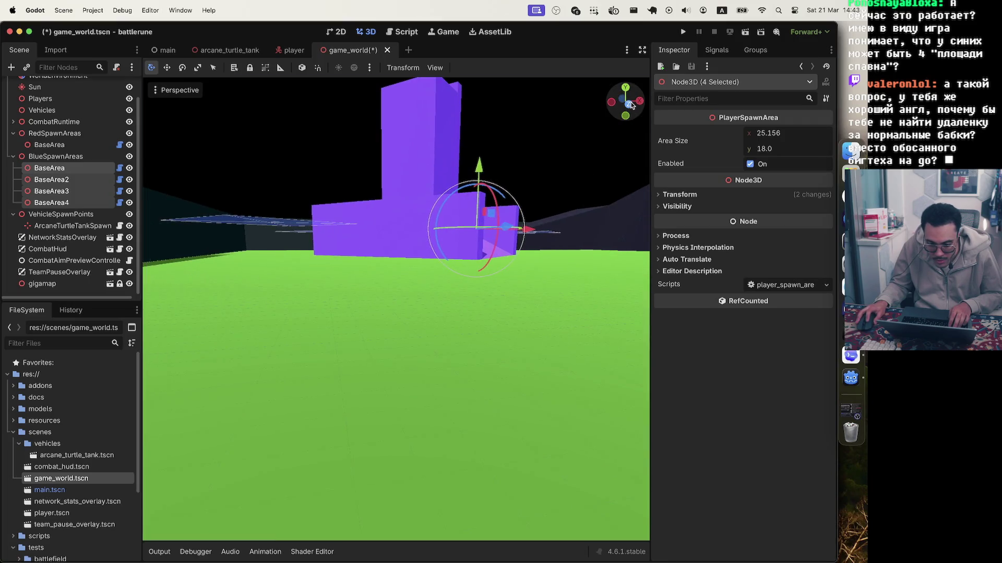
left_click(628, 104)
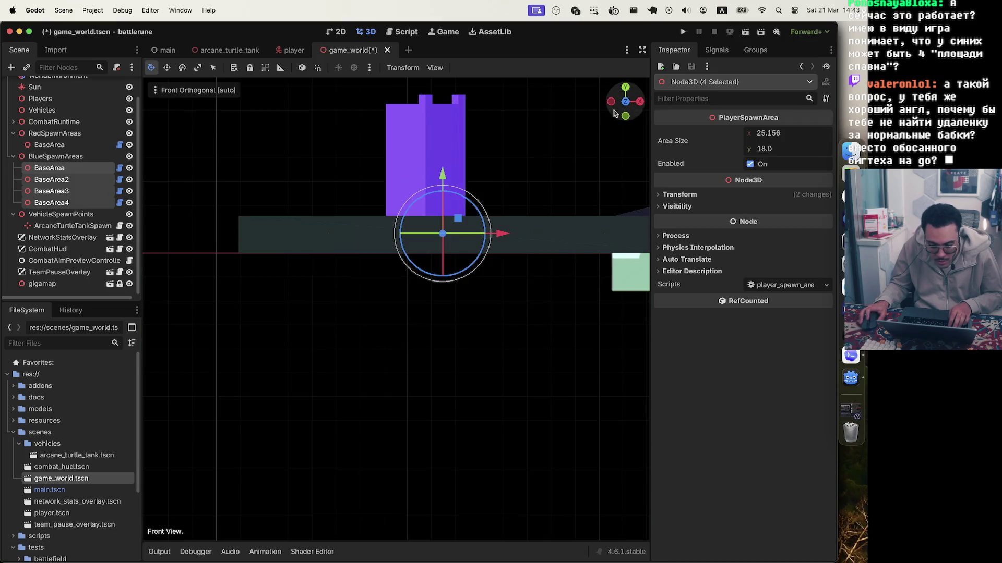
left_click_drag(442, 174, 444, 227)
scroll(373, 188, "up", 5)
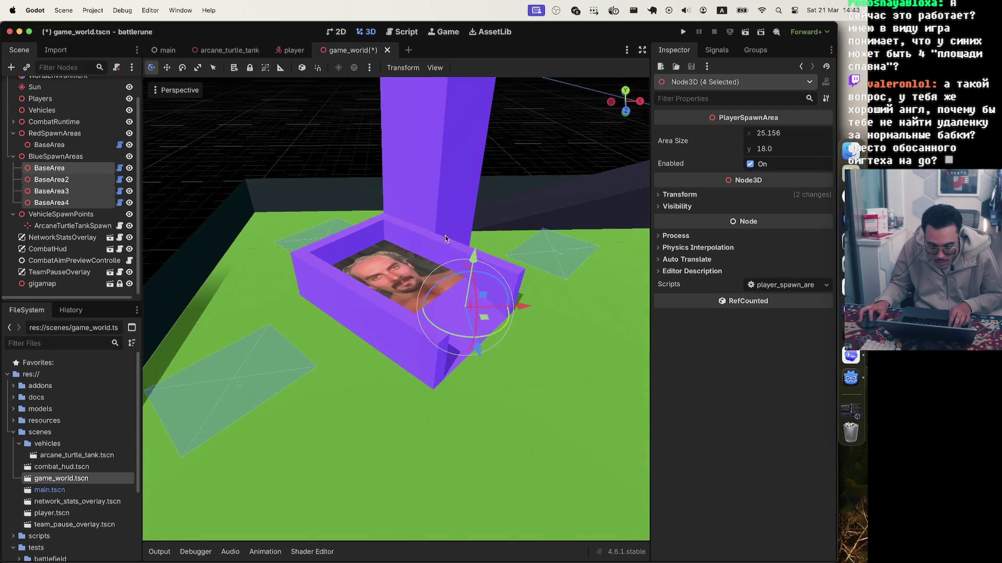
left_click_drag(473, 258, 471, 267)
scroll(614, 179, "up", 10)
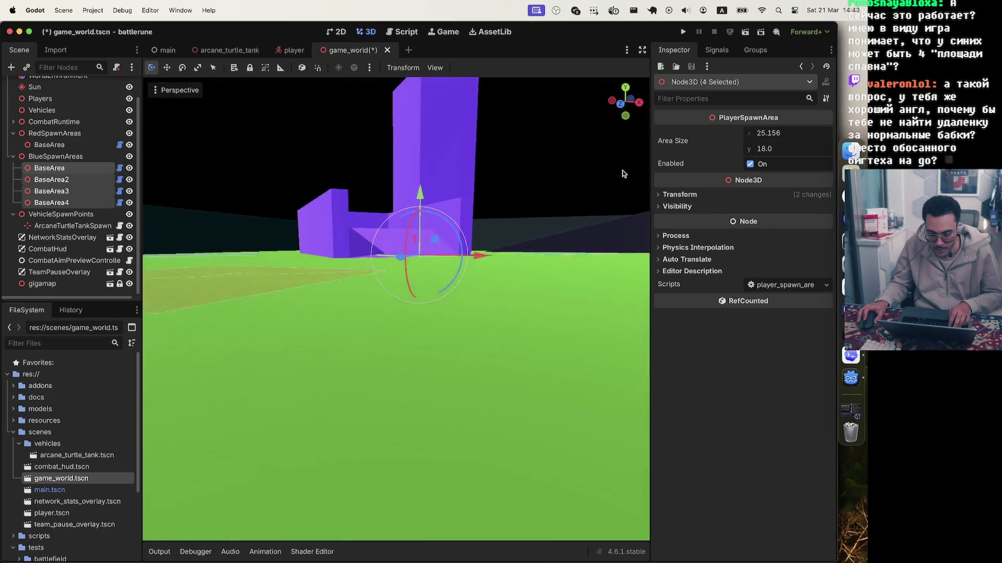
scroll(614, 179, "down", 5)
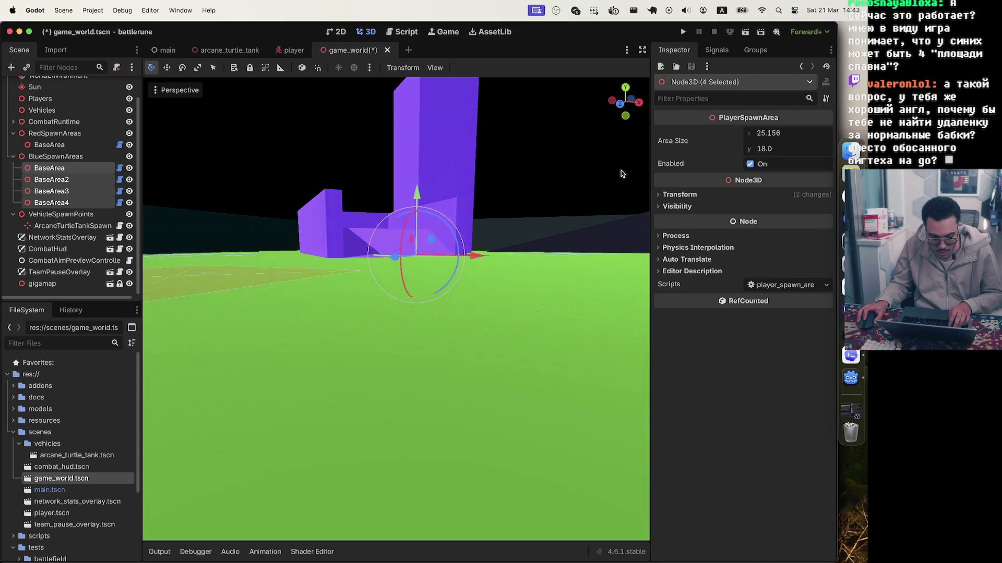
scroll(273, 212, "down", 10)
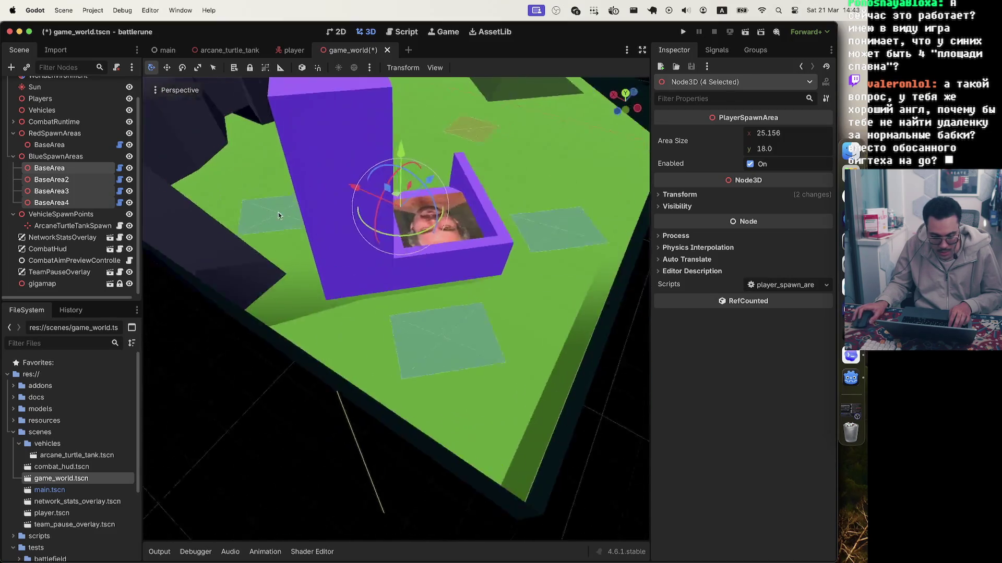
- Clear the selection and orbit the view until the whole arena lies flat and centred
left_click(505, 336)
scroll(481, 287, "down", 10)
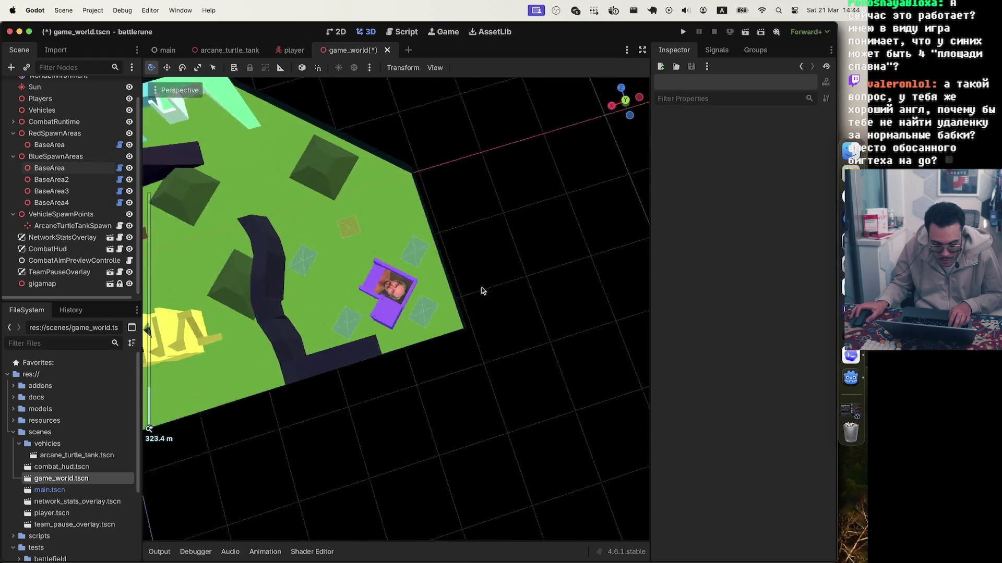
scroll(446, 304, "left", 5)
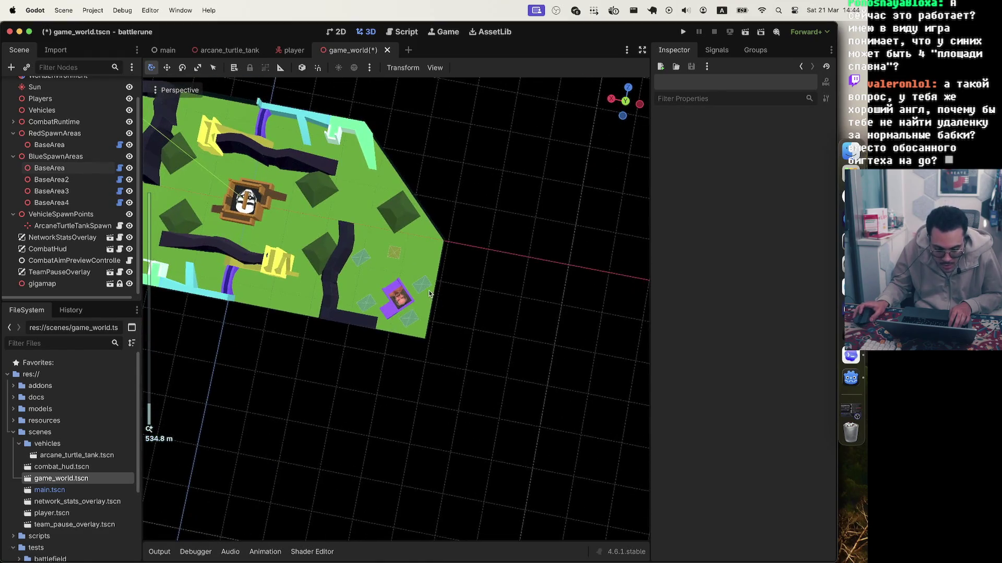
scroll(317, 228, "left", 5)
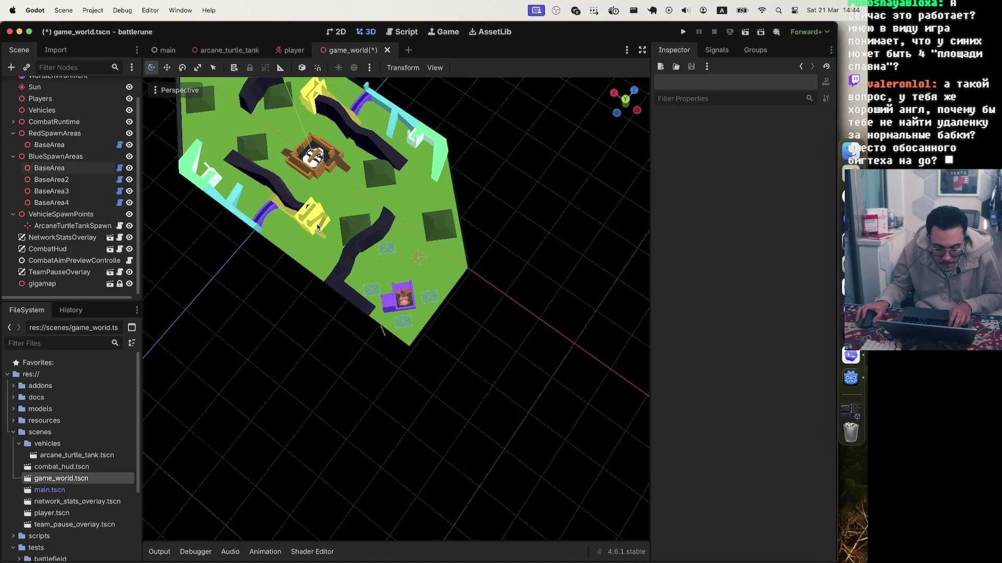
scroll(317, 228, "left", 5)
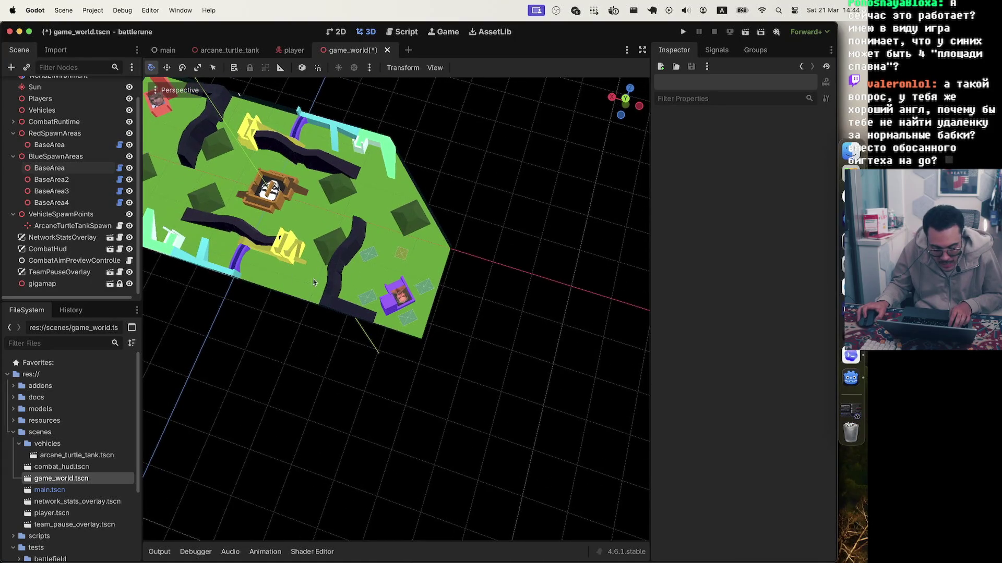
scroll(301, 280, "left", 3)
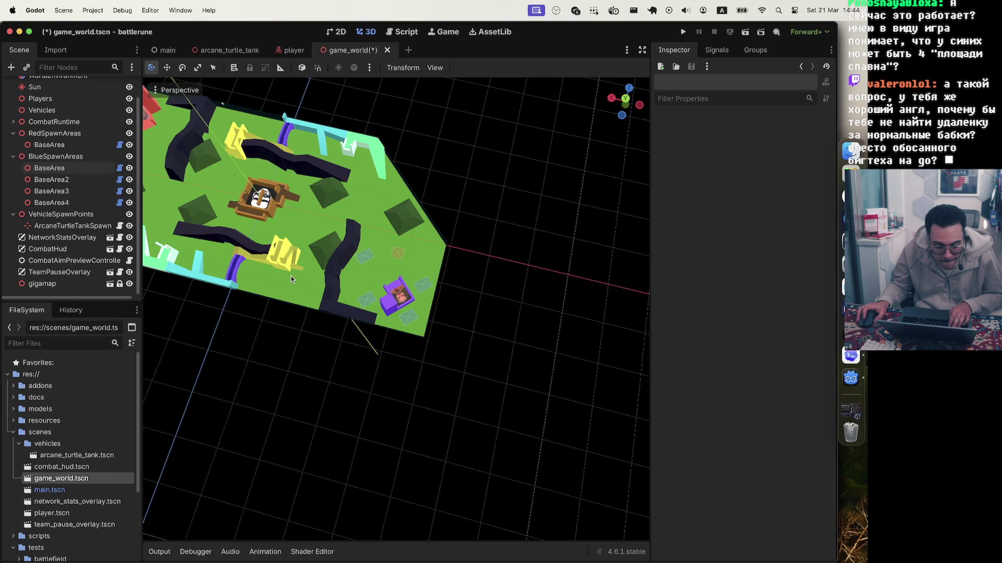
scroll(291, 277, "left", 10)
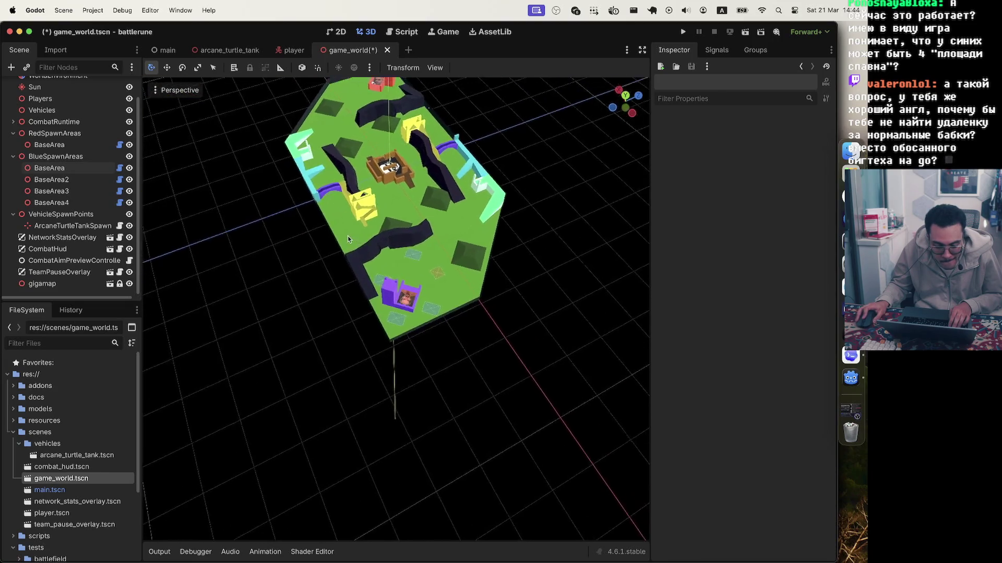
scroll(371, 234, "left", 5)
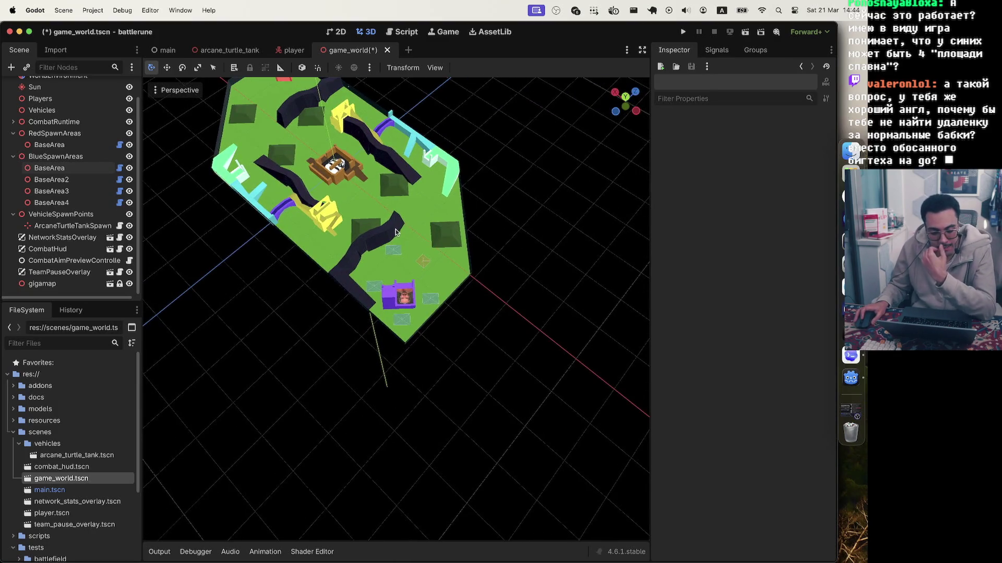
scroll(515, 252, "left", 5)
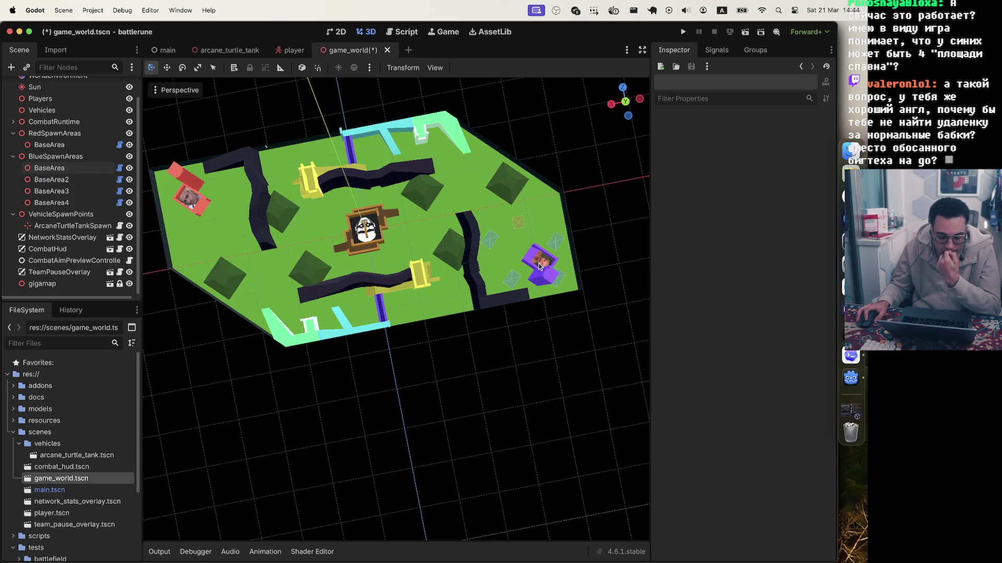
- Rotate BaseArea4 about 45°, size it to 42.345 × 119.945 and shift it along Z
left_click(518, 228)
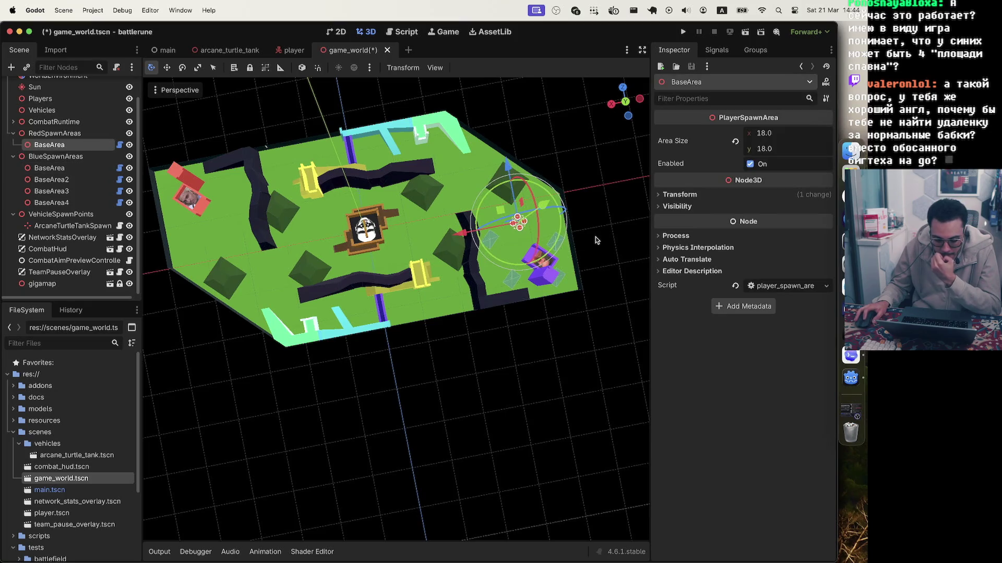
left_click(594, 238)
scroll(592, 255, "left", 5)
scroll(550, 252, "left", 5)
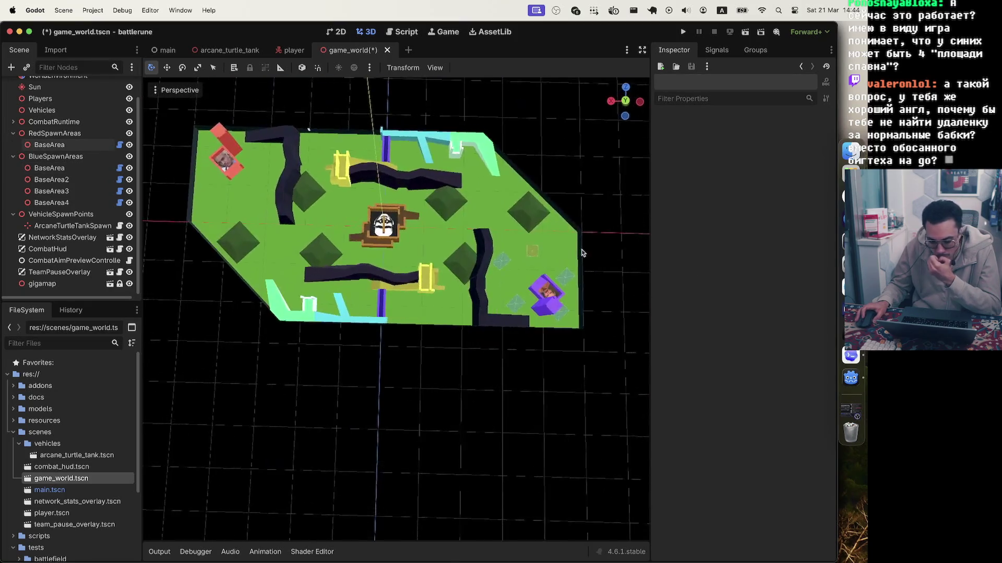
left_click(501, 266)
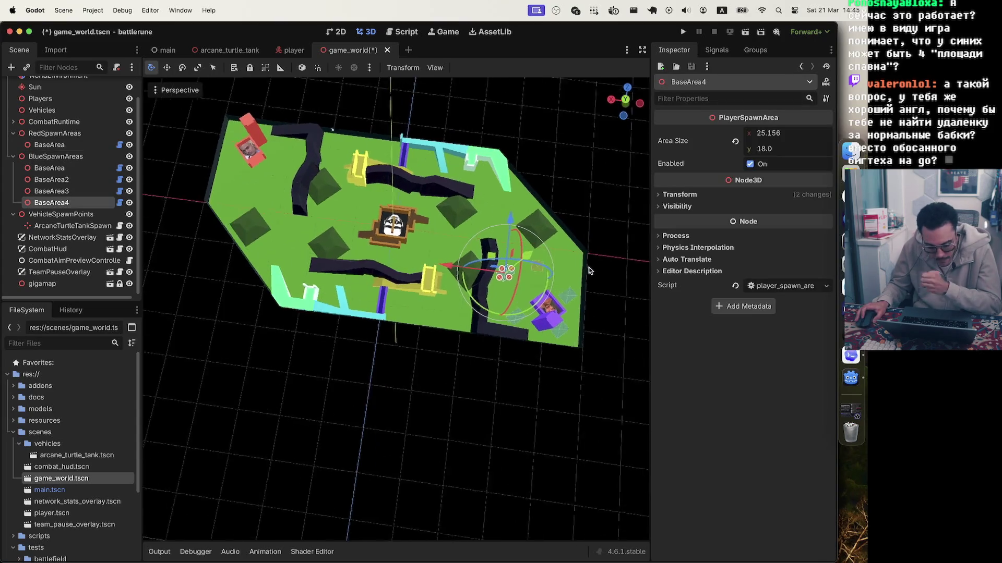
scroll(595, 274, "up", 3)
scroll(593, 292, "up", 5)
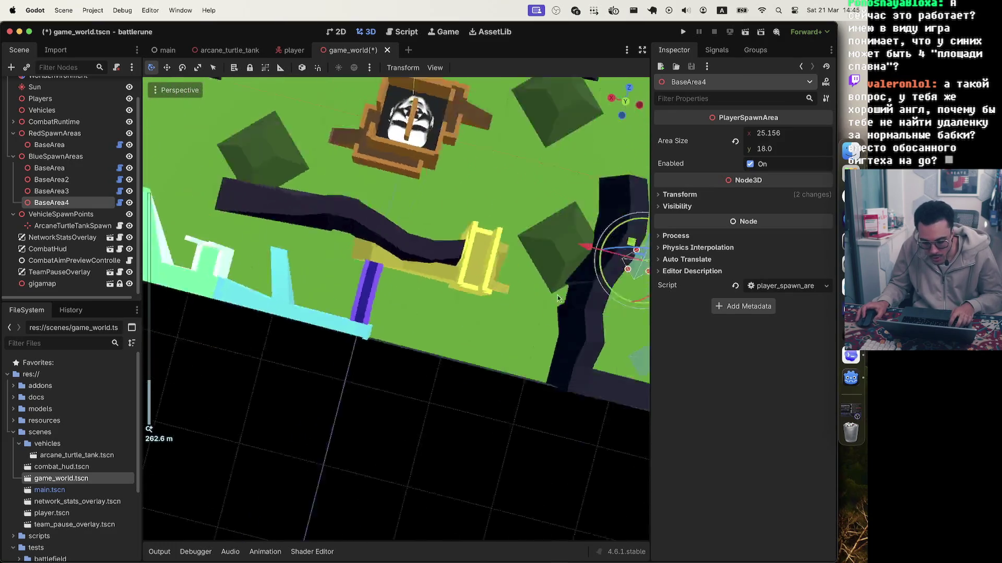
scroll(550, 288, "down", 5)
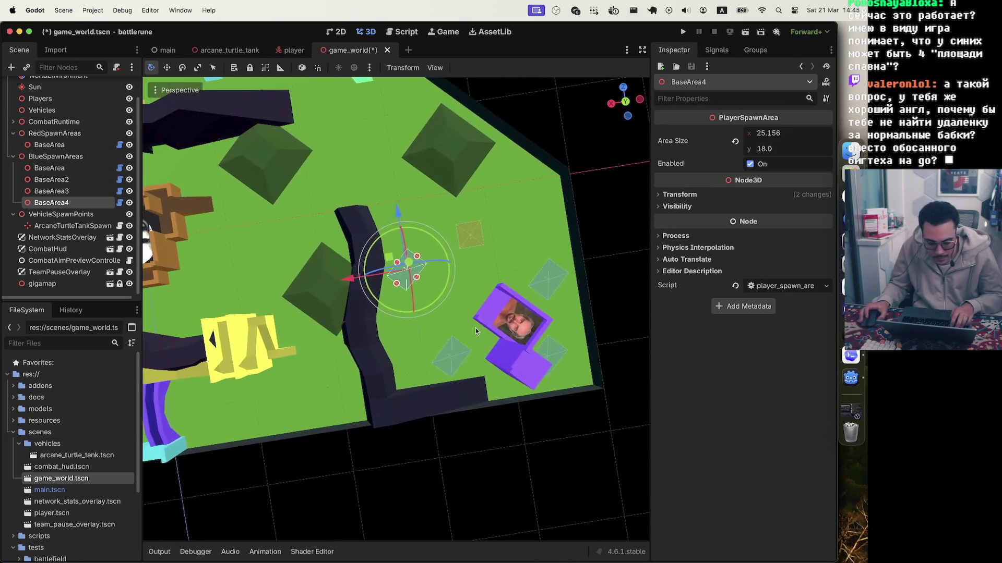
mouse_move(423, 263)
left_mouse_down()
mouse_move(450, 264)
mouse_move(453, 283)
mouse_move(392, 250)
mouse_move(396, 211)
mouse_move(414, 240)
mouse_move(424, 301)
left_mouse_up()
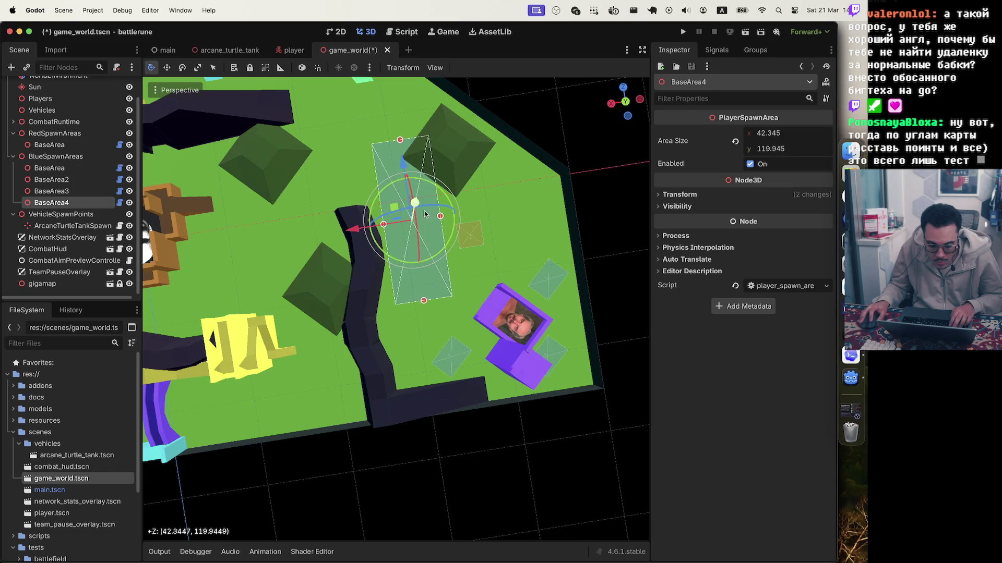
left_click_drag(403, 163, 410, 234)
left_click(467, 353)
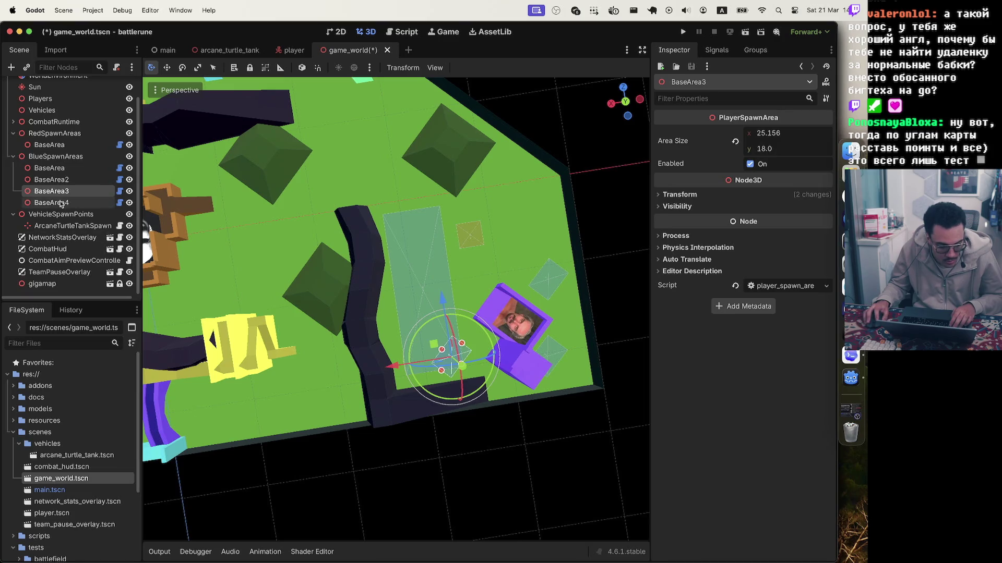
- Delete BaseArea3 from the blue spawn areas
right_click(79, 191)
left_click(129, 494)
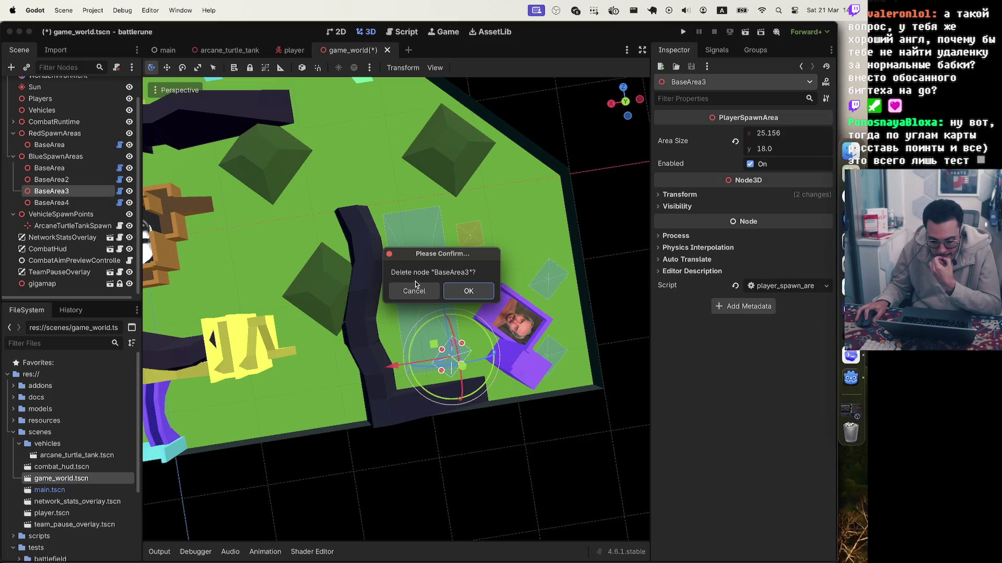
left_click(452, 287)
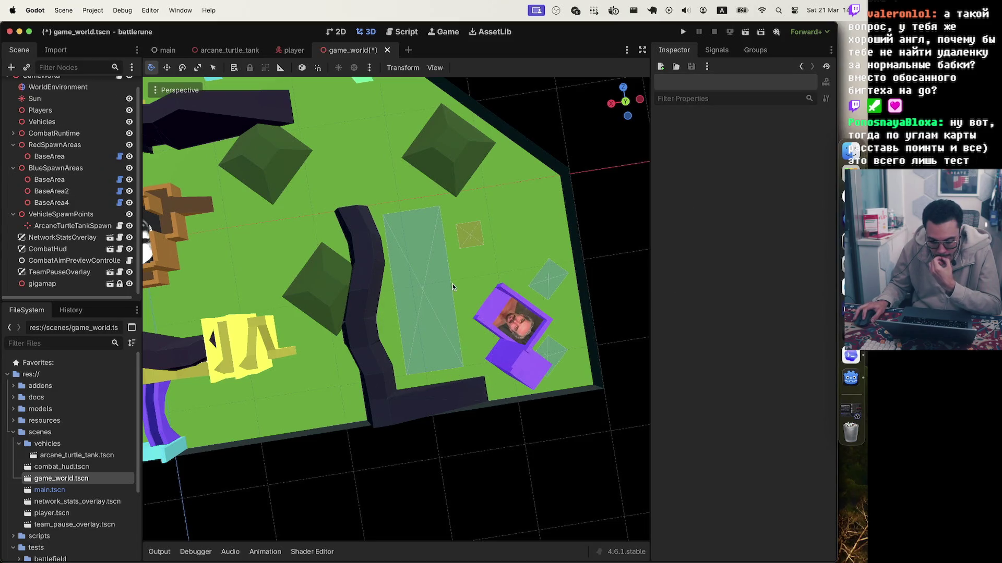
- Move the red team's BaseArea left toward the map centre beside the brown base
left_click(462, 235)
scroll(447, 281, "down", 5)
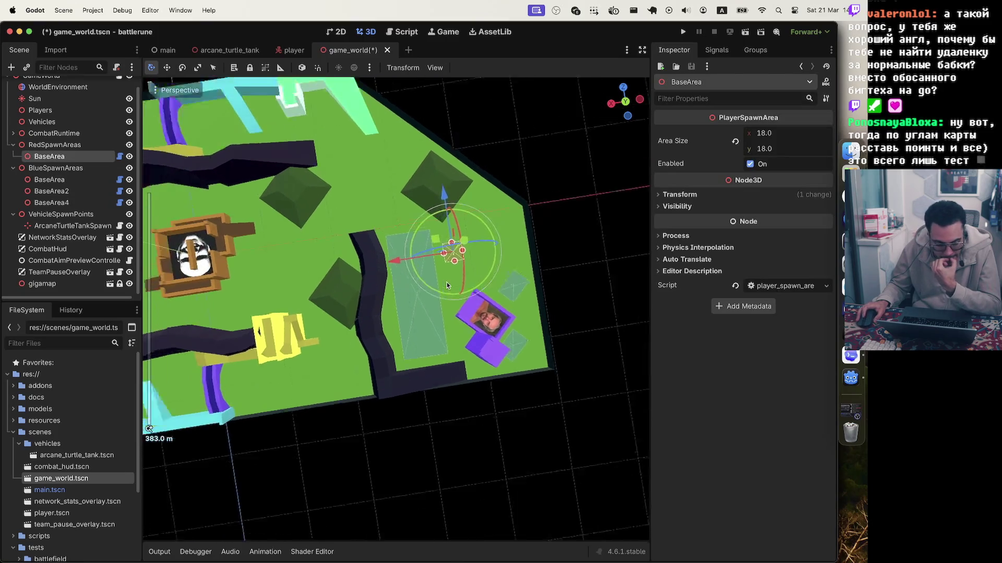
mouse_move(382, 272)
left_mouse_down()
mouse_move(313, 284)
mouse_move(322, 282)
left_mouse_up()
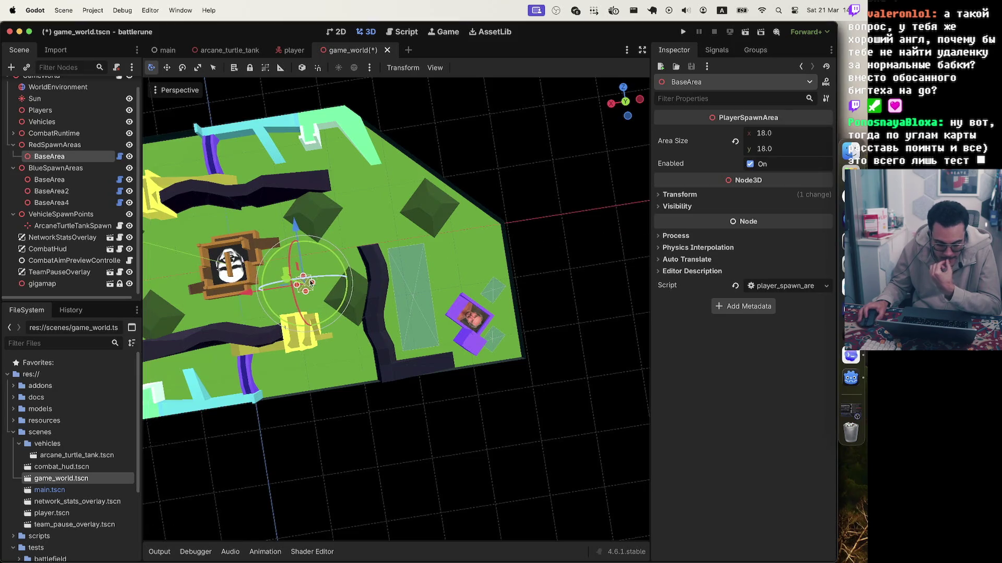
scroll(339, 266, "right", 5)
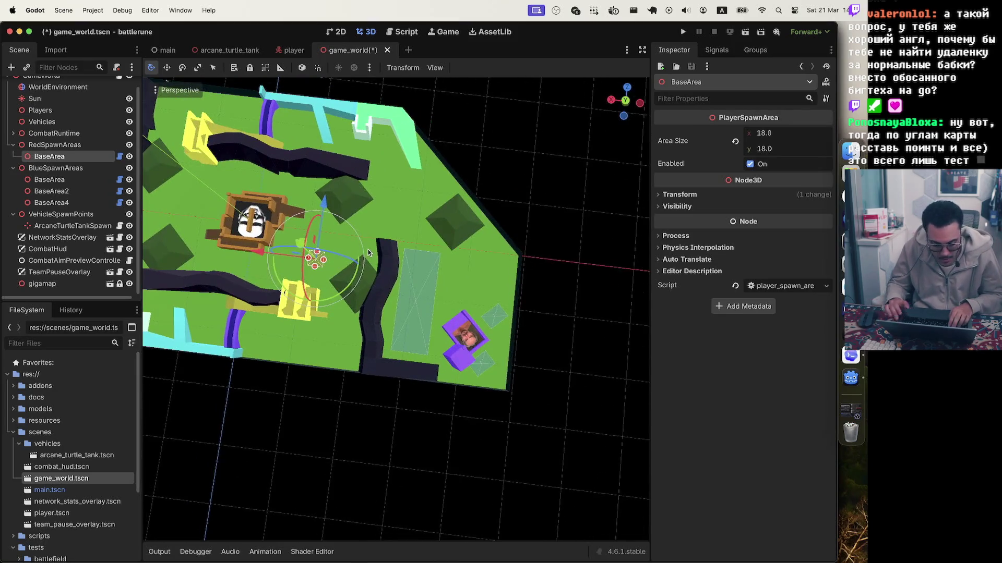
- Delete the red team's BaseArea spawn area
right_click(62, 157)
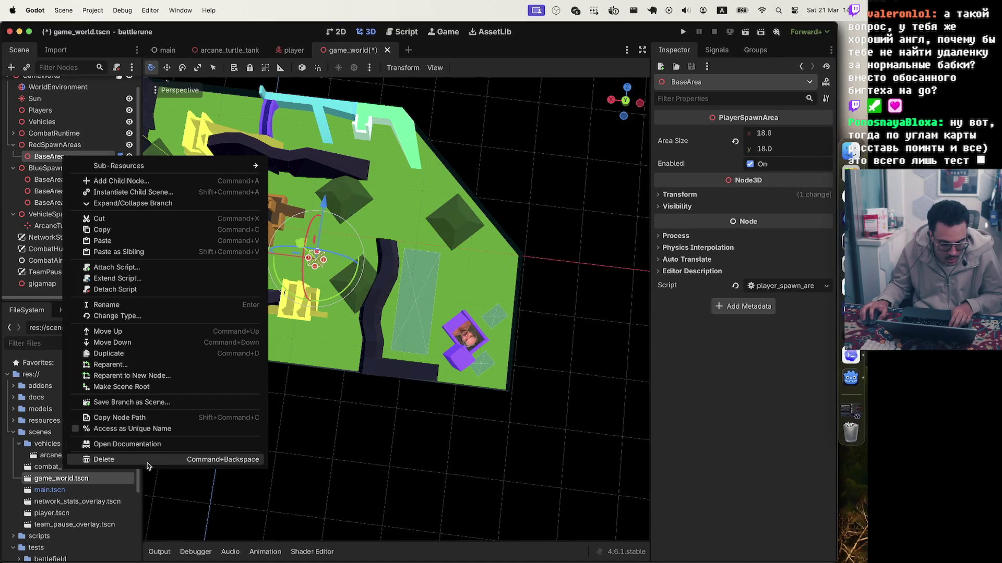
left_click(147, 463)
left_click(450, 295)
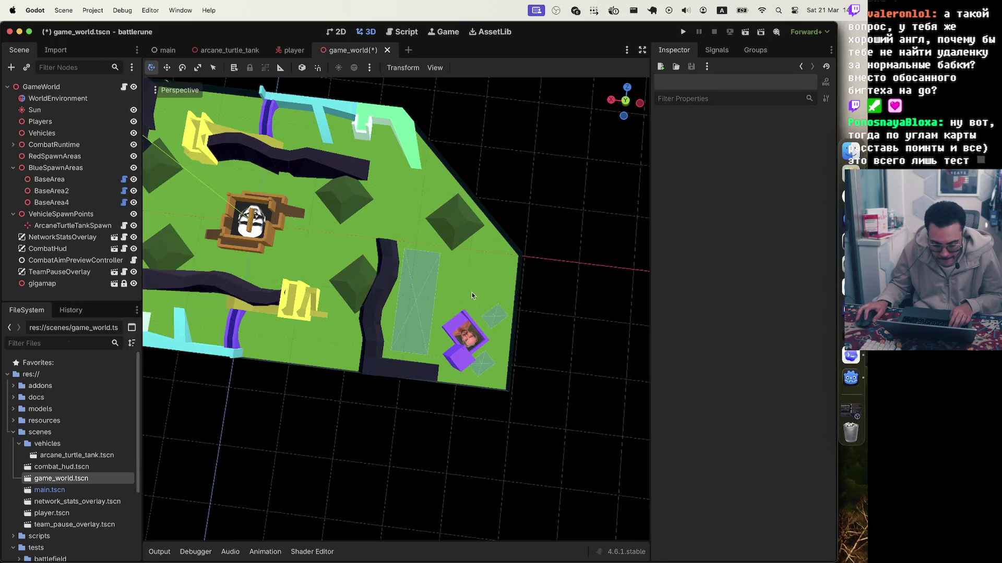
- Widen the BaseArea4 strip to about 49.7
left_click(417, 305)
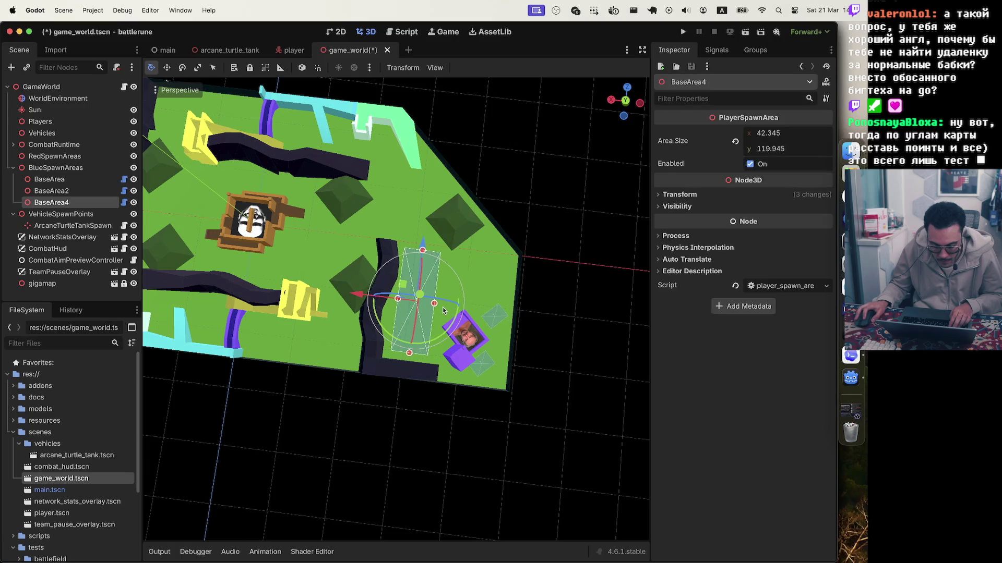
mouse_move(433, 307)
left_mouse_down()
mouse_move(348, 297)
mouse_move(359, 298)
left_mouse_up()
left_click(554, 328)
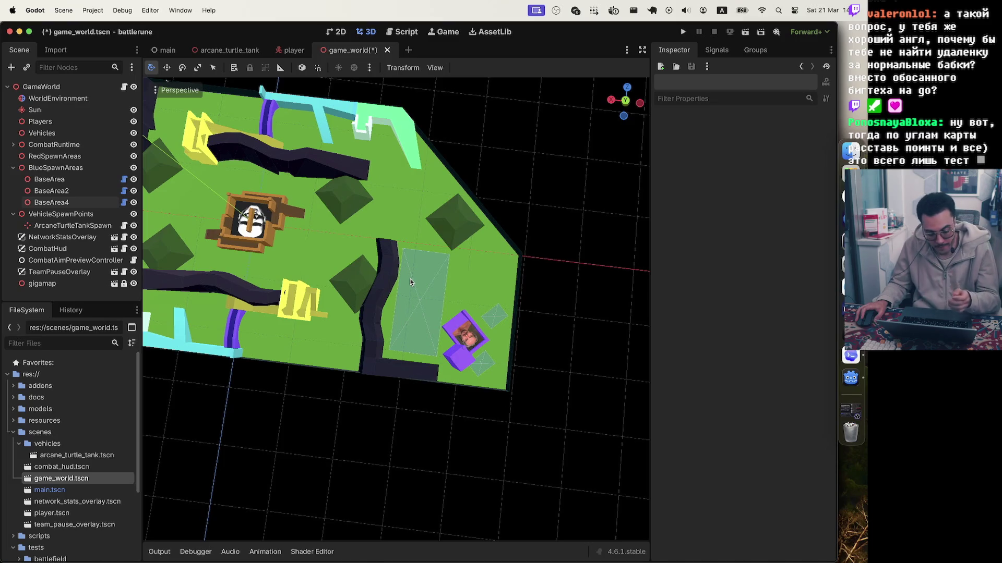
- Undo and redo the last spawn area resize, then check BaseArea2
key("super+z")
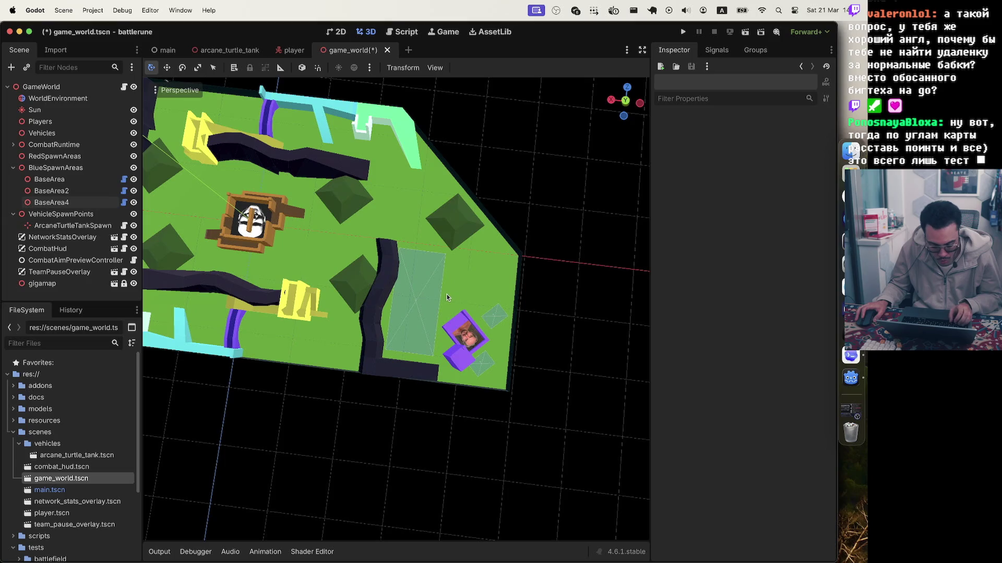
key("super+shift+z")
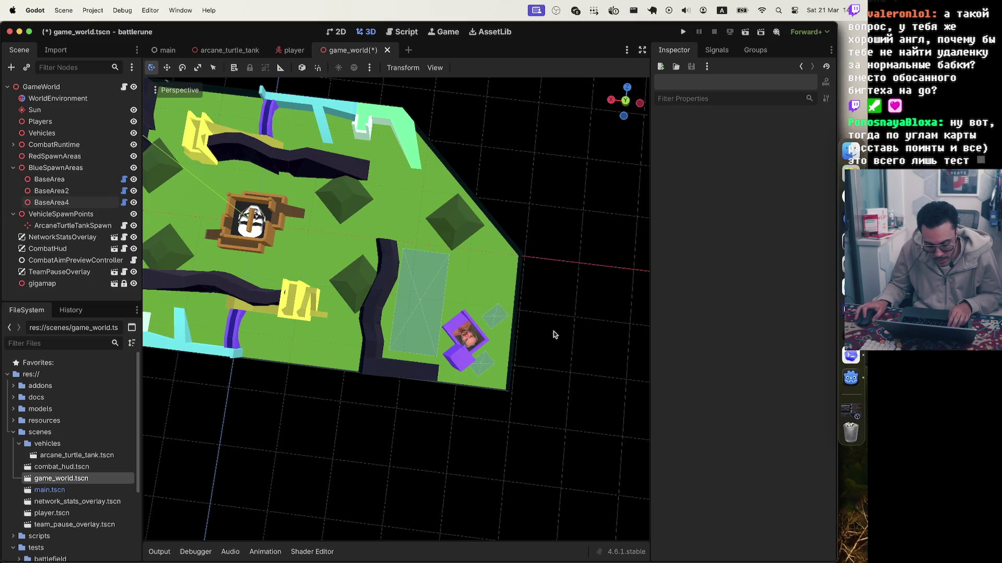
left_click(493, 319)
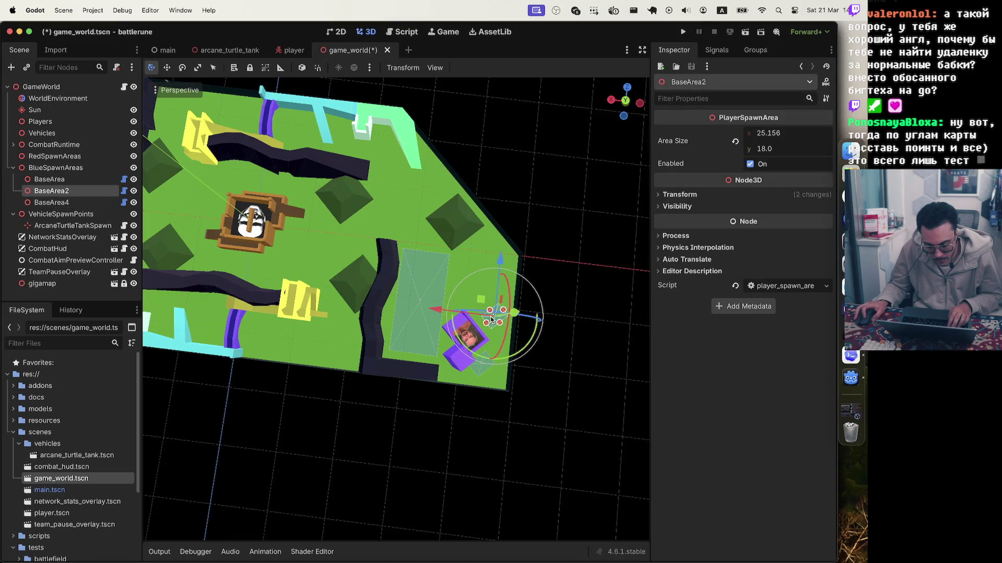
left_click(533, 388)
- Select the blue BaseArea near the purple base and open the Perspective view menu
mouse_move(533, 388)
left_mouse_down()
mouse_move(469, 352)
mouse_move(454, 386)
mouse_move(463, 400)
mouse_move(429, 393)
mouse_move(432, 377)
left_mouse_up()
left_click(447, 401)
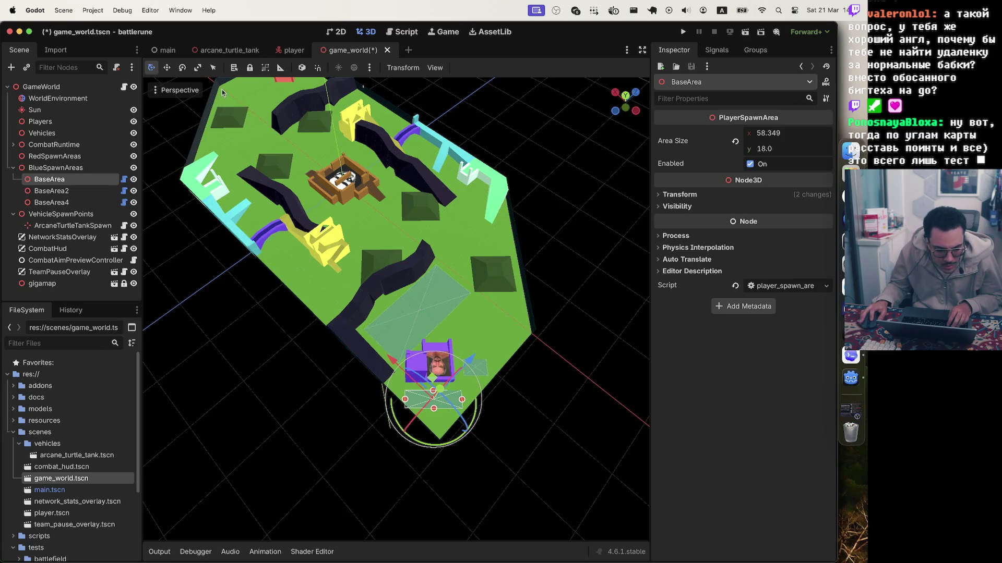
left_click(156, 89)
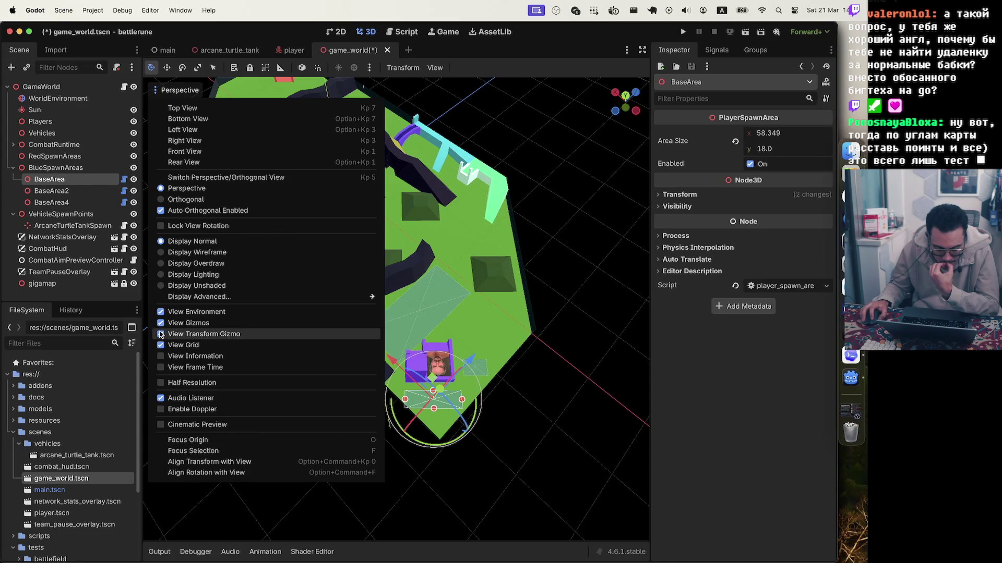
- Switch the viewport to a top-down orthographic view
left_click(160, 335)
left_click(160, 334)
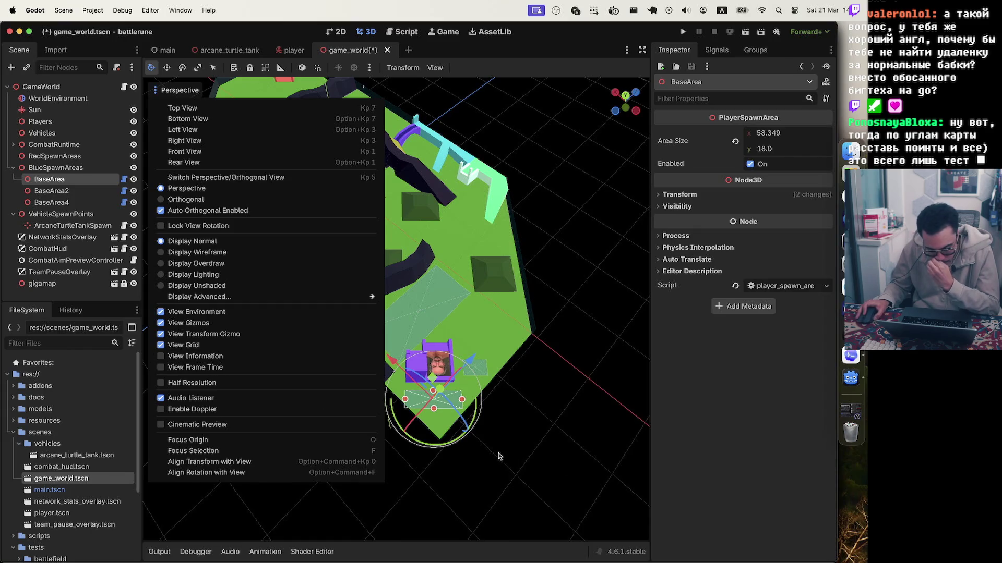
left_click(570, 458)
scroll(569, 459, "left", 5)
scroll(564, 463, "left", 5)
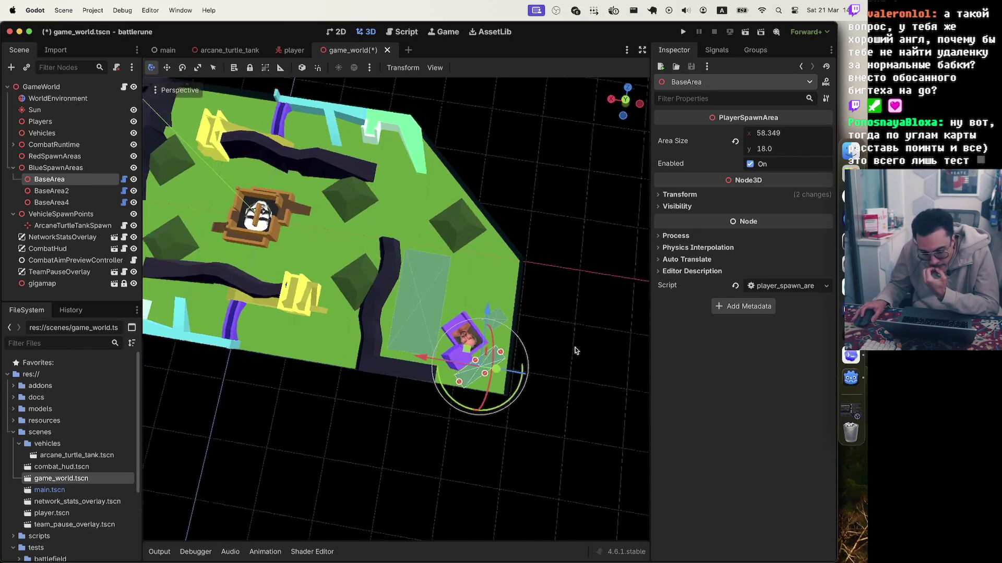
left_click(625, 94)
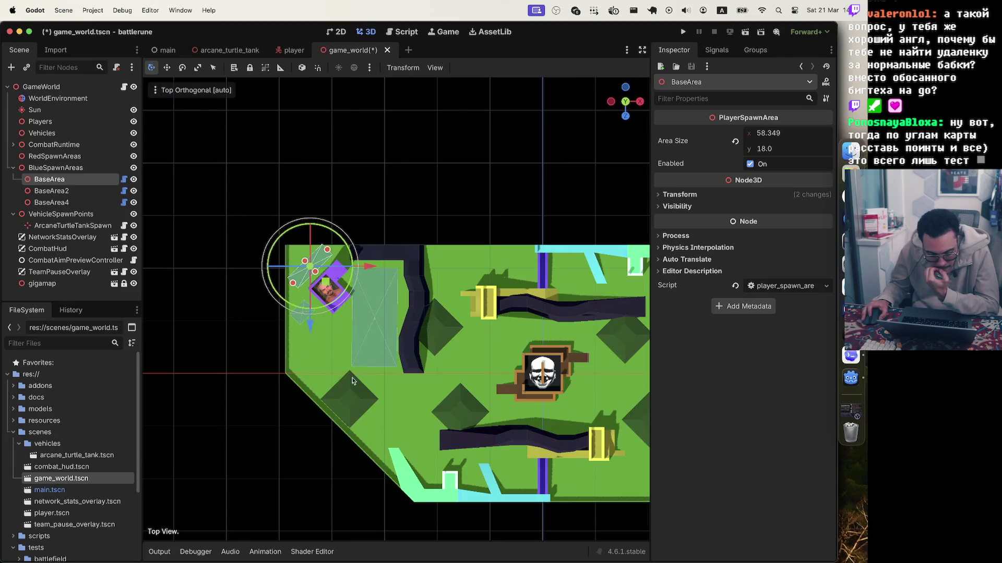
- Level BaseArea, shrink it to 30.681 × 18 and shift it about 8.9 along Z
scroll(240, 252, "up", 4)
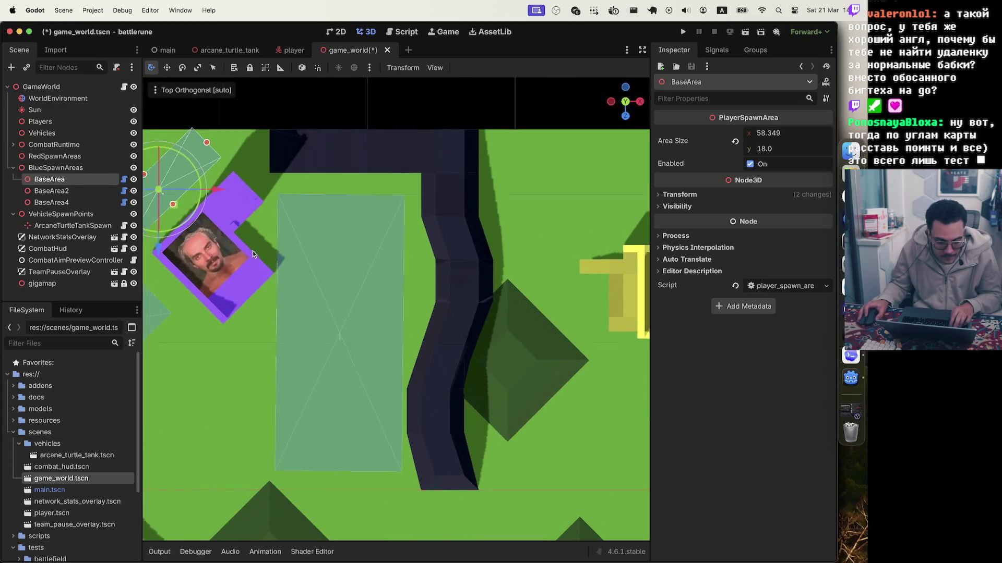
scroll(282, 229, "down", 4)
left_click(324, 211)
left_click(365, 218)
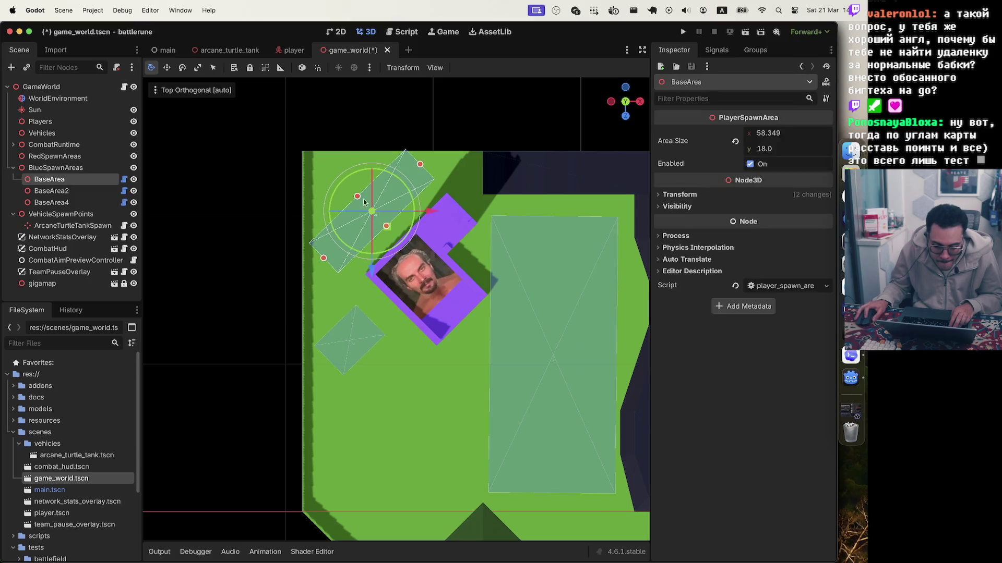
left_click_drag(414, 203, 412, 235)
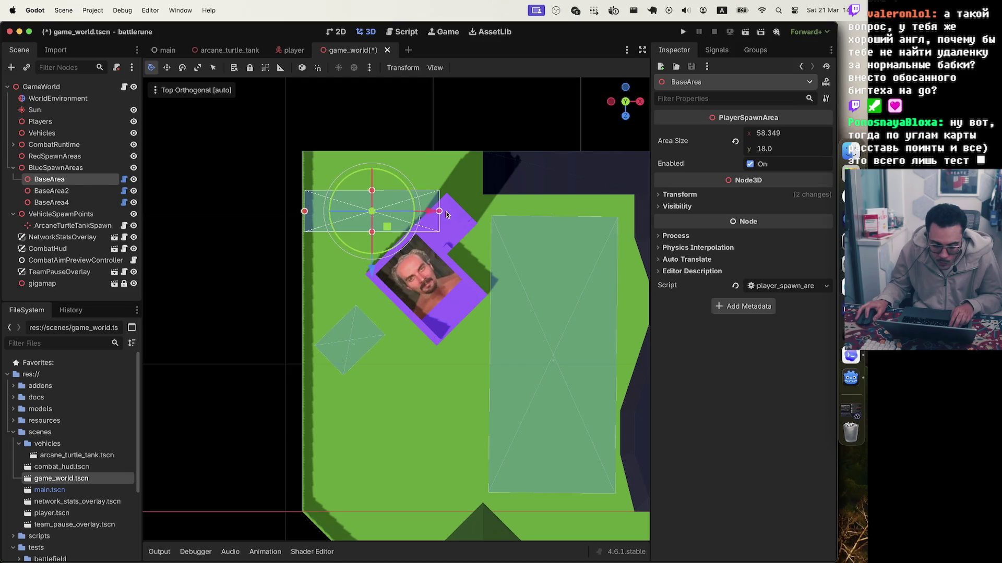
left_click_drag(439, 213, 414, 213)
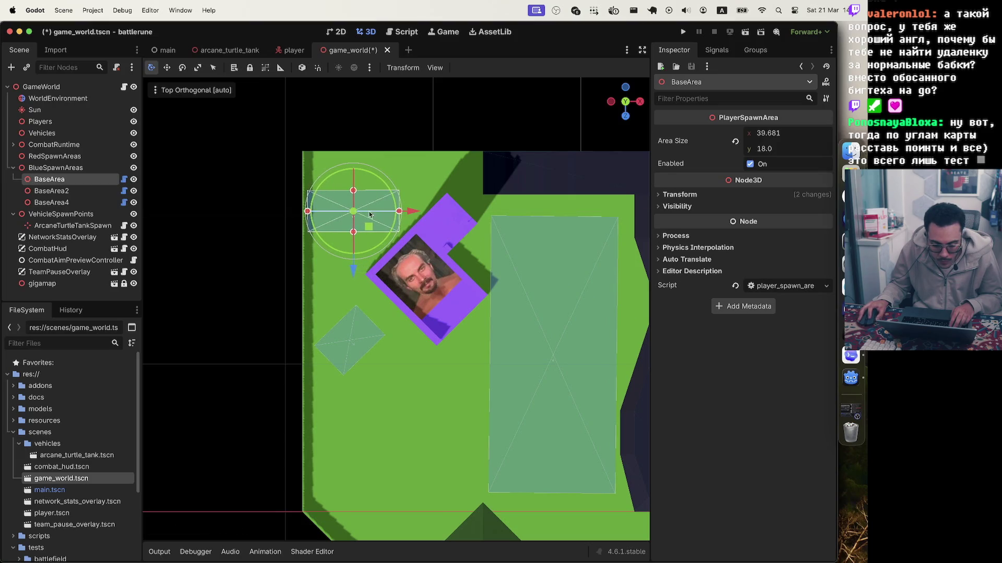
left_click_drag(353, 269, 352, 251)
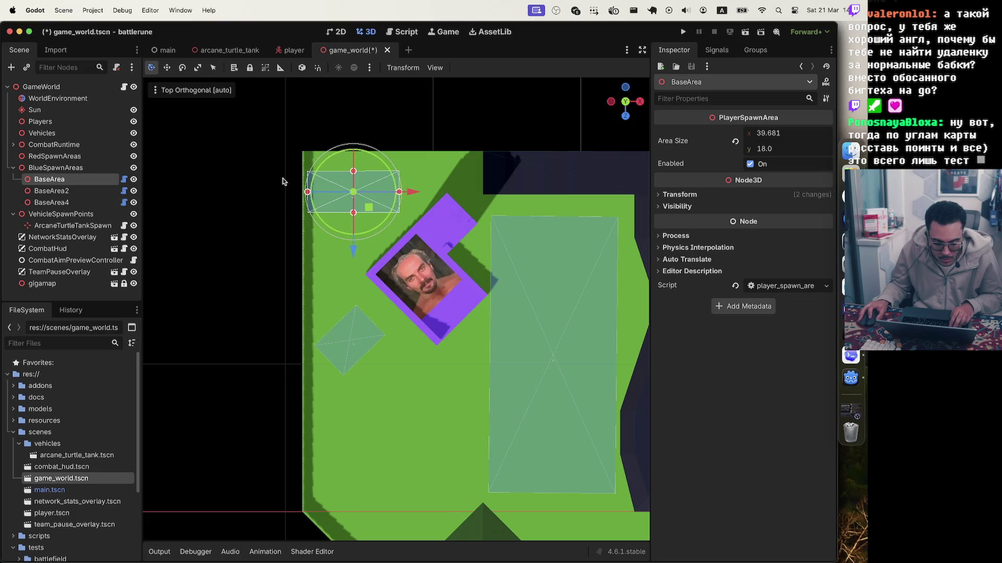
left_click(352, 211)
scroll(344, 200, "down", 3)
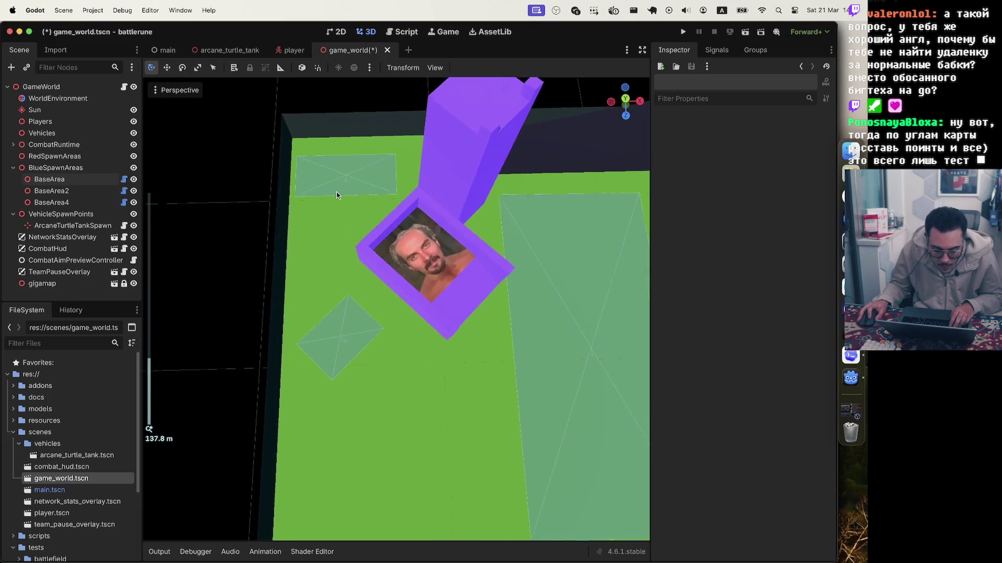
- Frame BaseArea and lengthen its Area Size y to 28.934
left_click(336, 195)
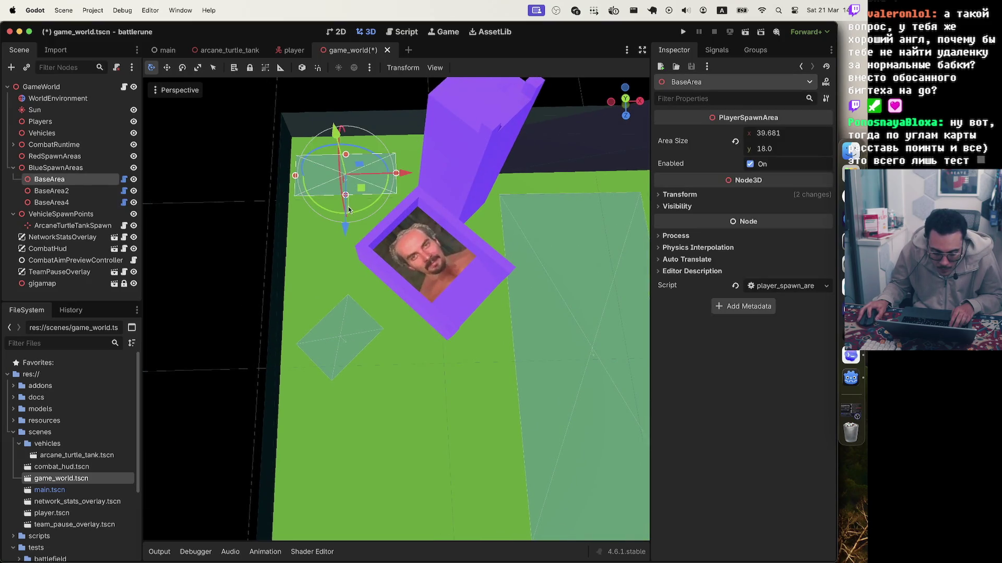
left_click(347, 196)
left_click(344, 181)
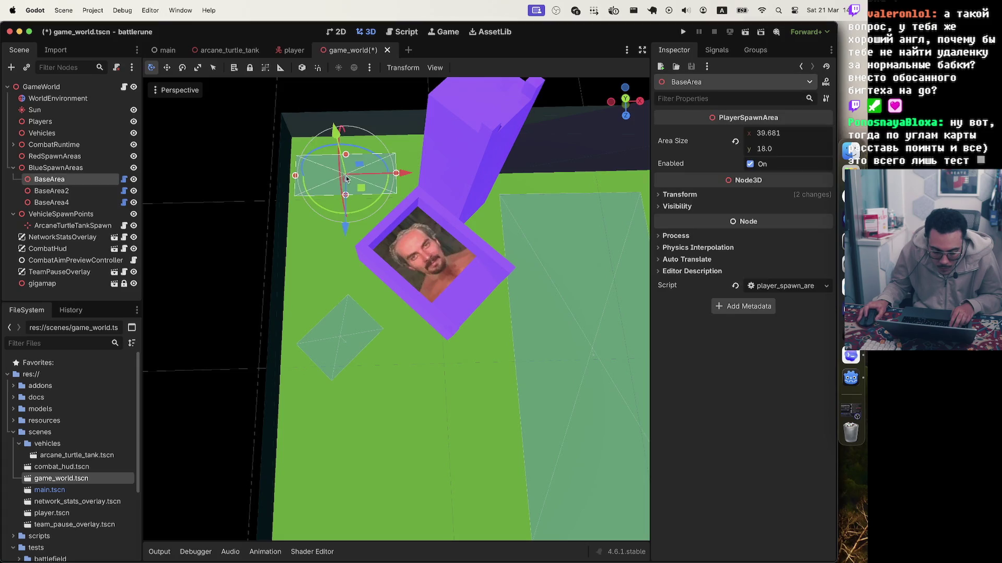
scroll(318, 142, "up", 5)
key("f")
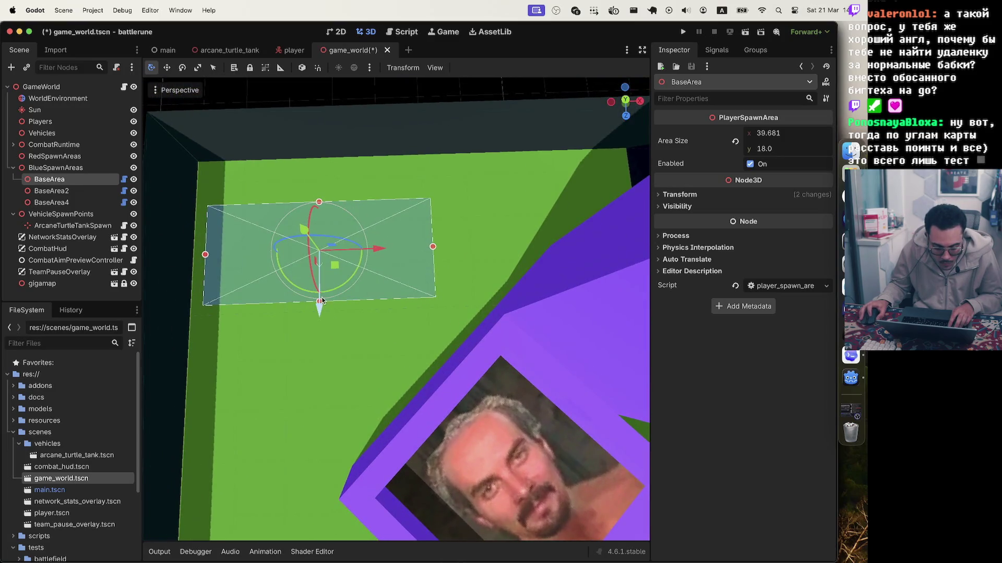
left_click_drag(319, 203, 321, 165)
scroll(366, 134, "down", 5)
left_click(432, 228)
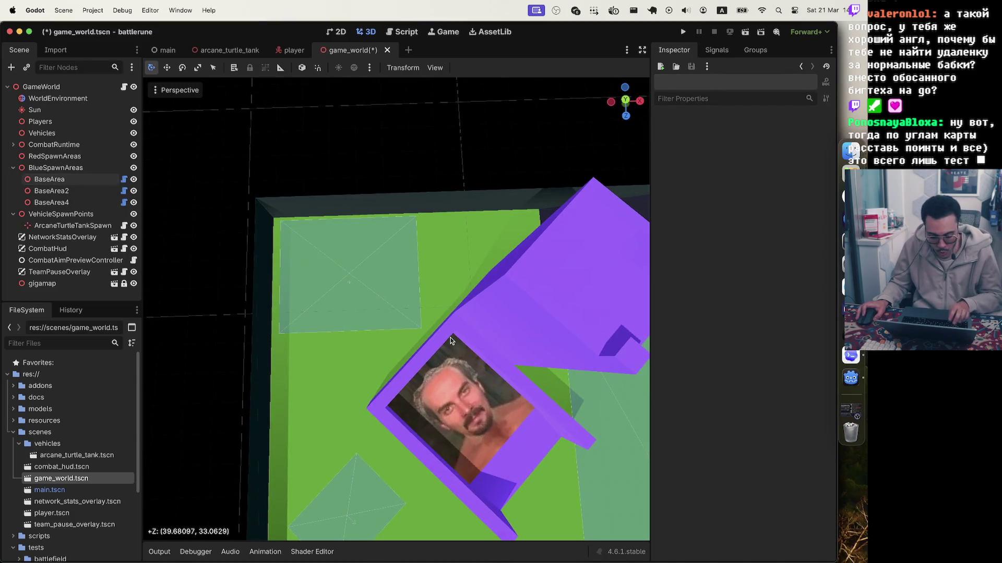
- Zoom out over the map and select the large BaseArea4 spawn strip
scroll(471, 376, "down", 3)
scroll(505, 398, "down", 5)
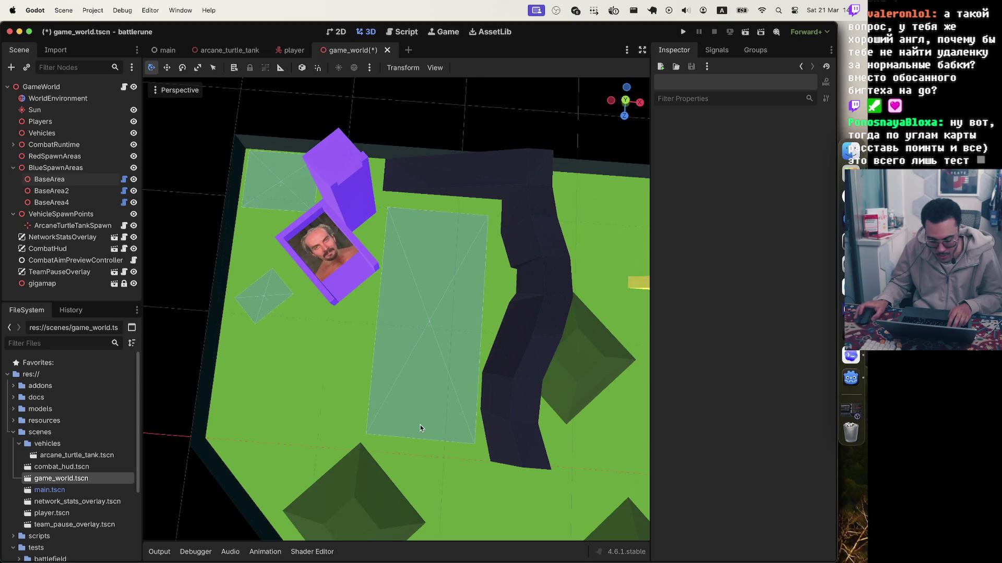
scroll(421, 428, "down", 5)
scroll(421, 428, "up", 3)
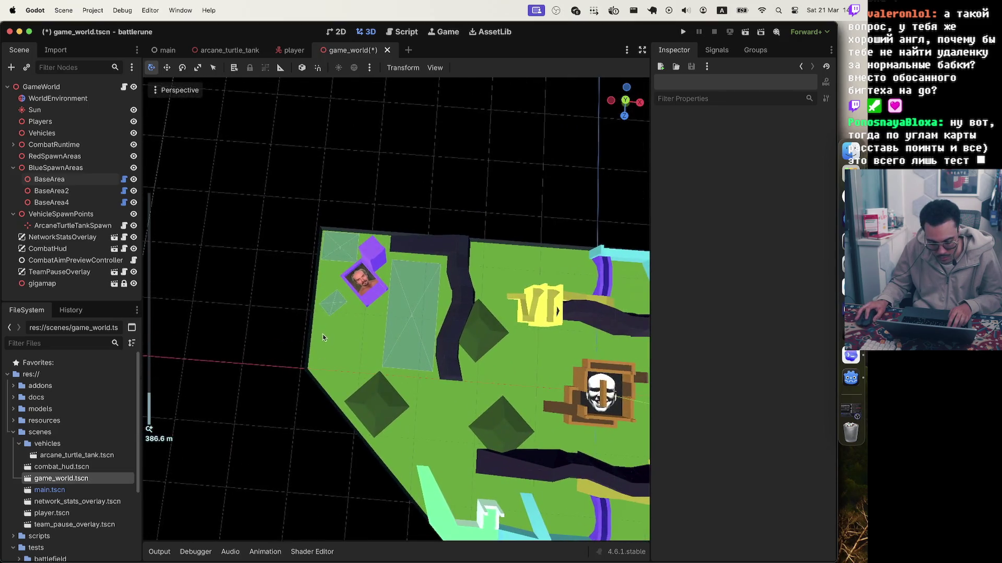
scroll(359, 324, "up", 5)
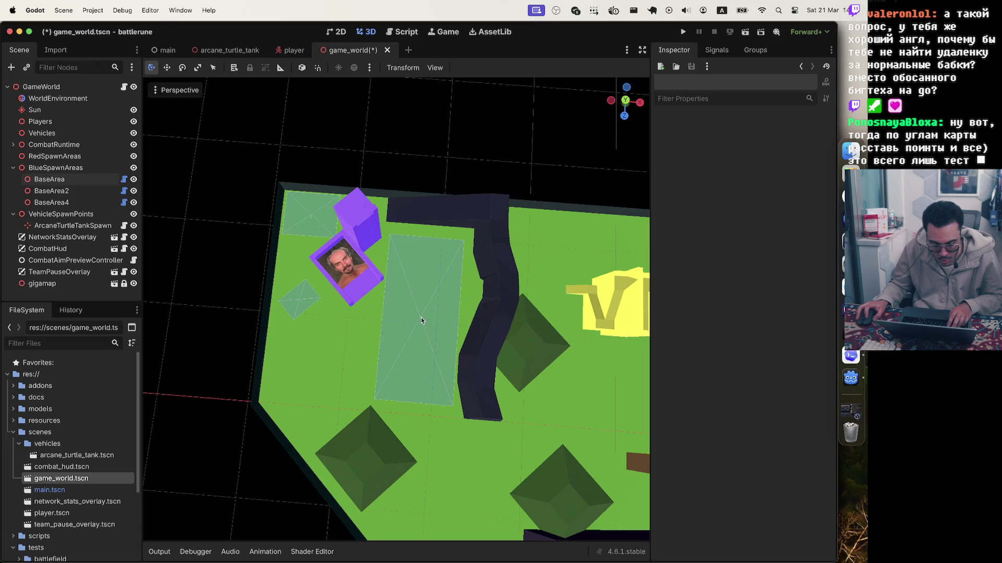
left_click(391, 239)
scroll(406, 284, "up", 2)
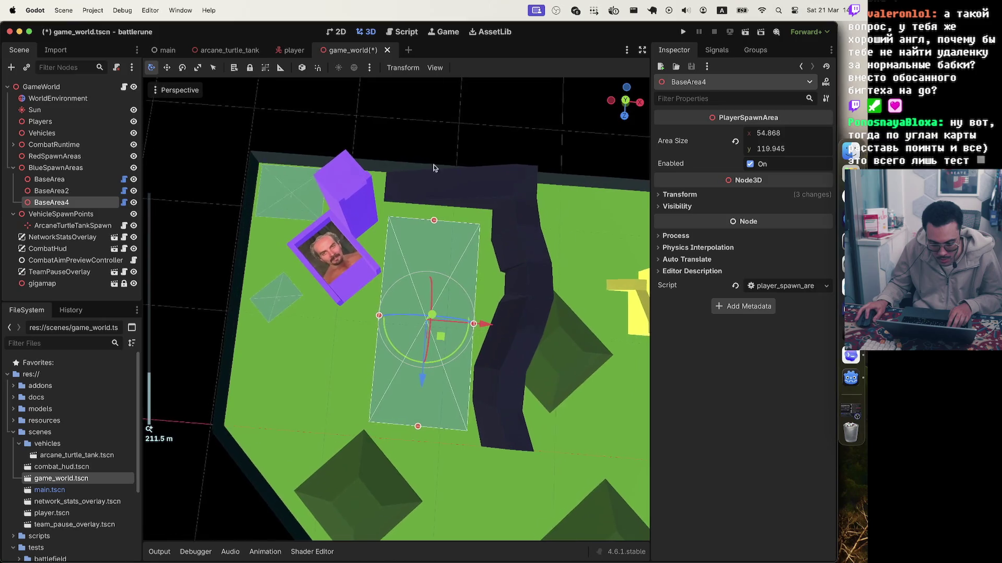
- Zoom in on BaseArea4, selecting it in the viewport to get at its gizmo
left_click(420, 255)
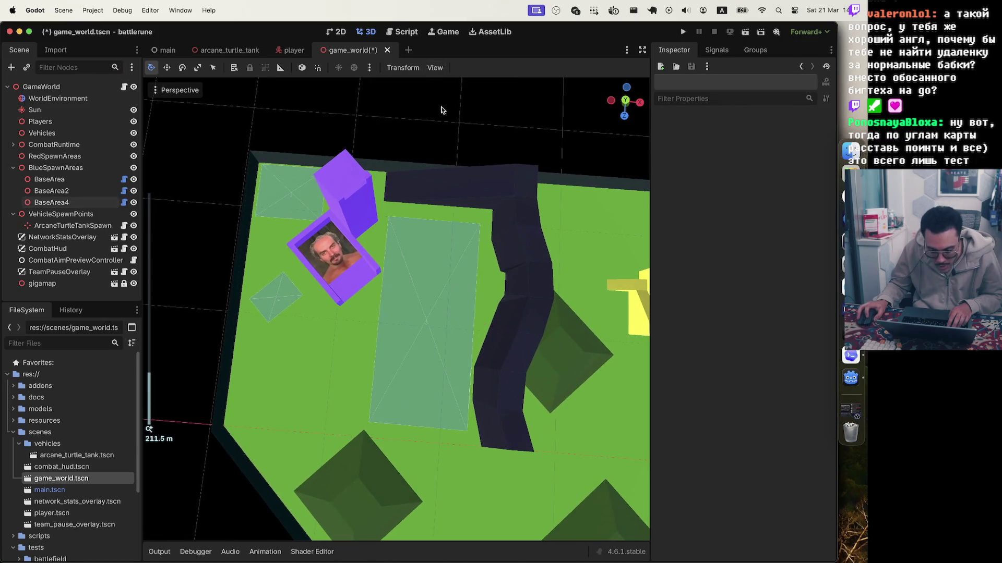
left_click(389, 220)
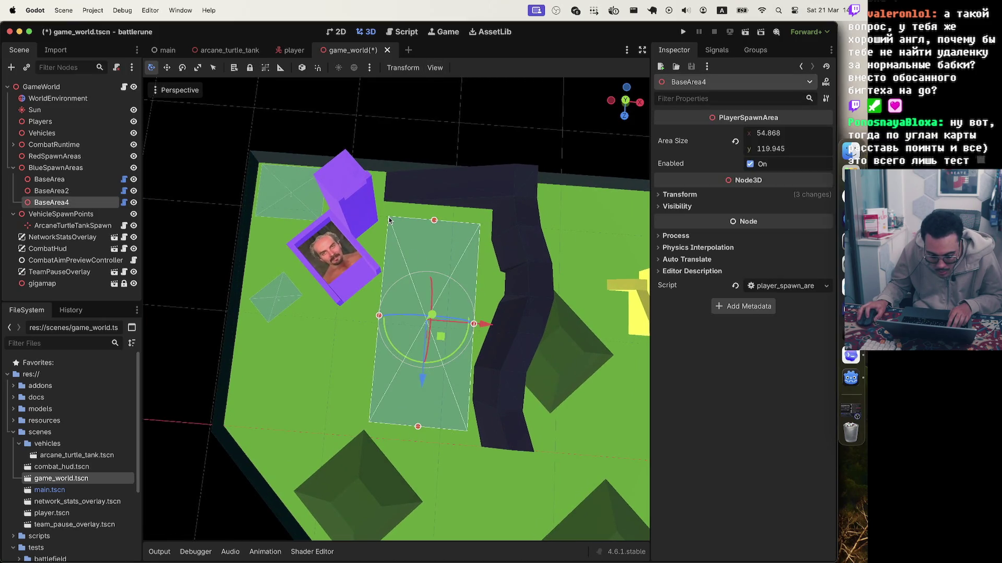
left_click(419, 344)
scroll(433, 332, "up", 5)
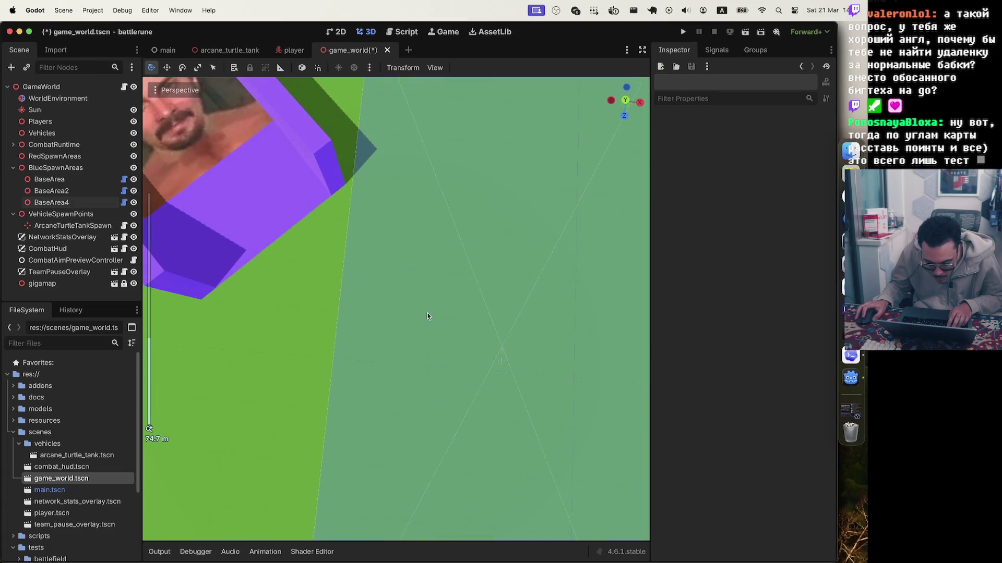
left_click(503, 350)
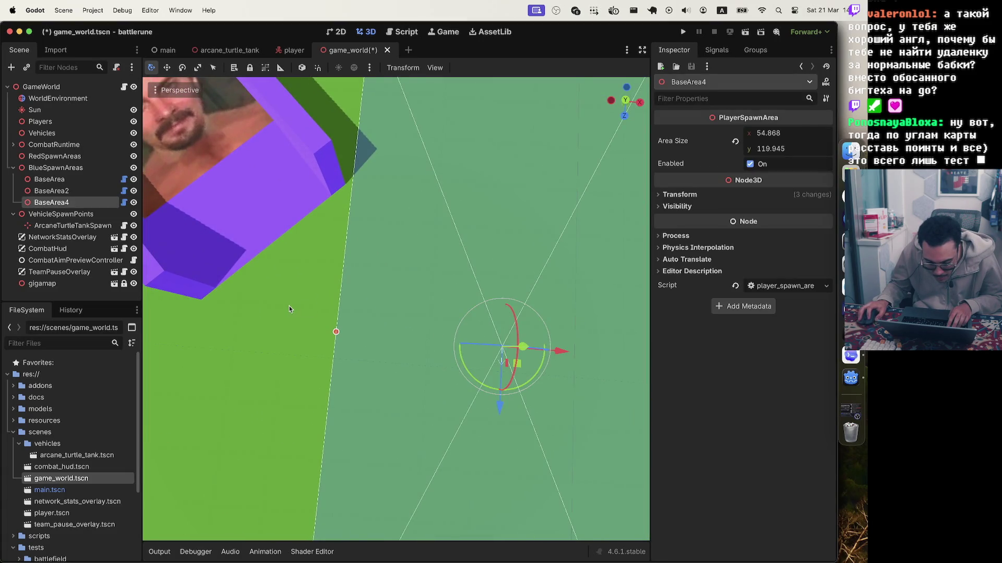
scroll(414, 317, "down", 5)
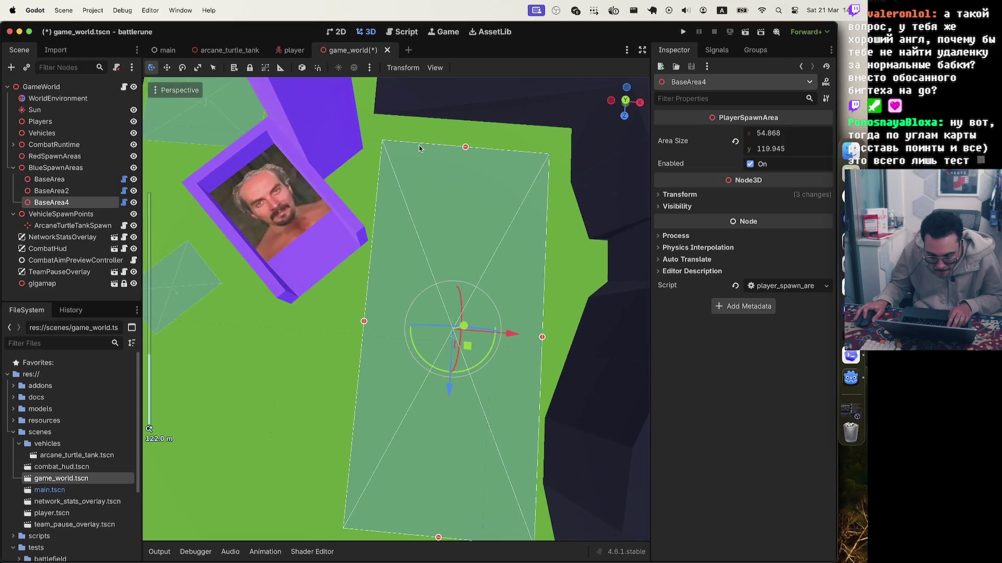
left_click(436, 280)
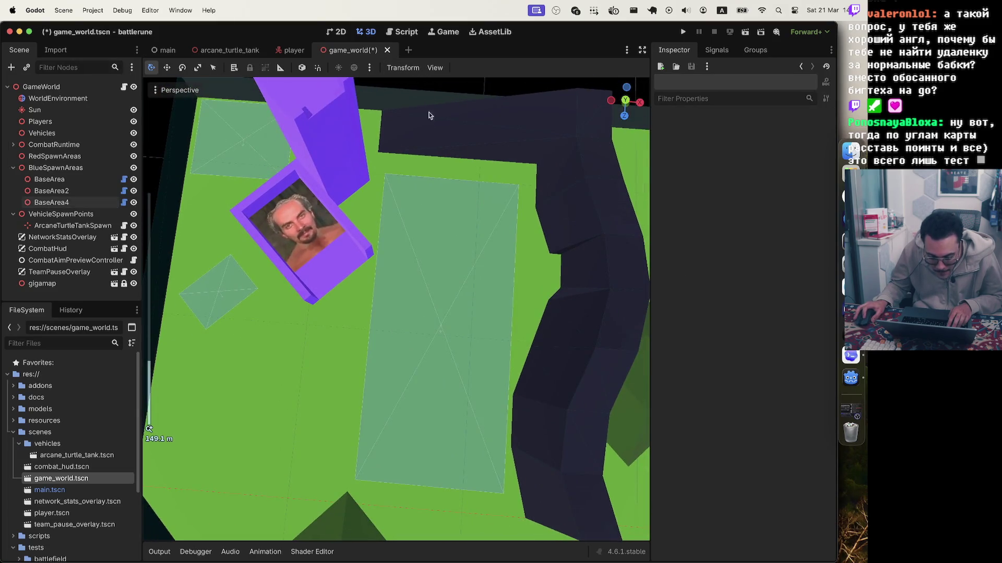
left_click(439, 329)
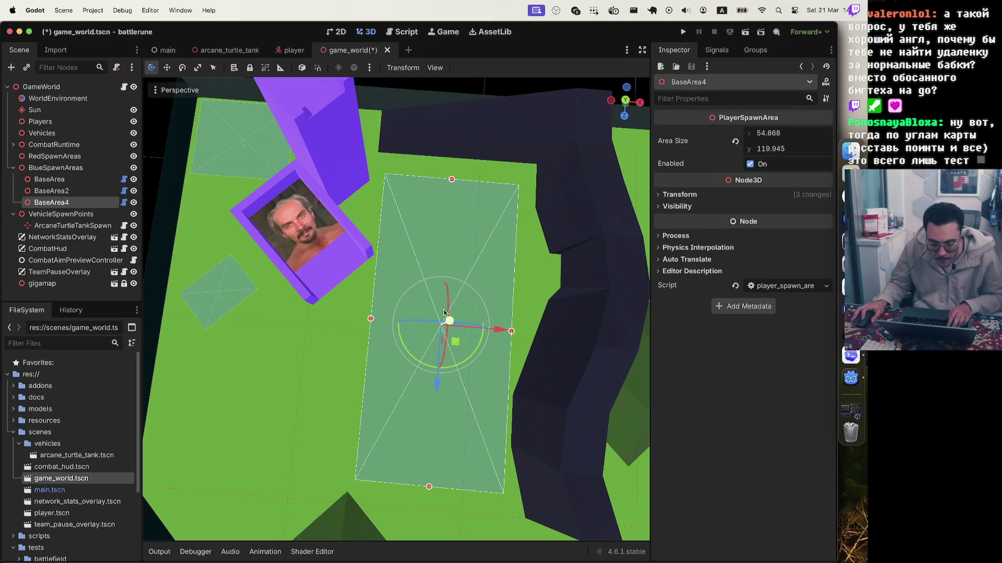
left_click(436, 91)
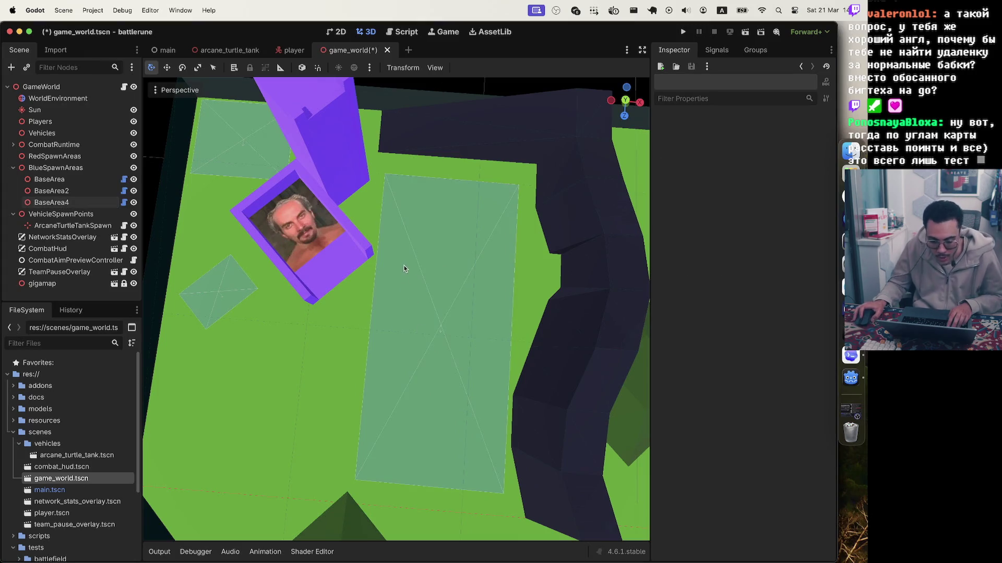
scroll(437, 334, "up", 4)
scroll(437, 338, "up", 3)
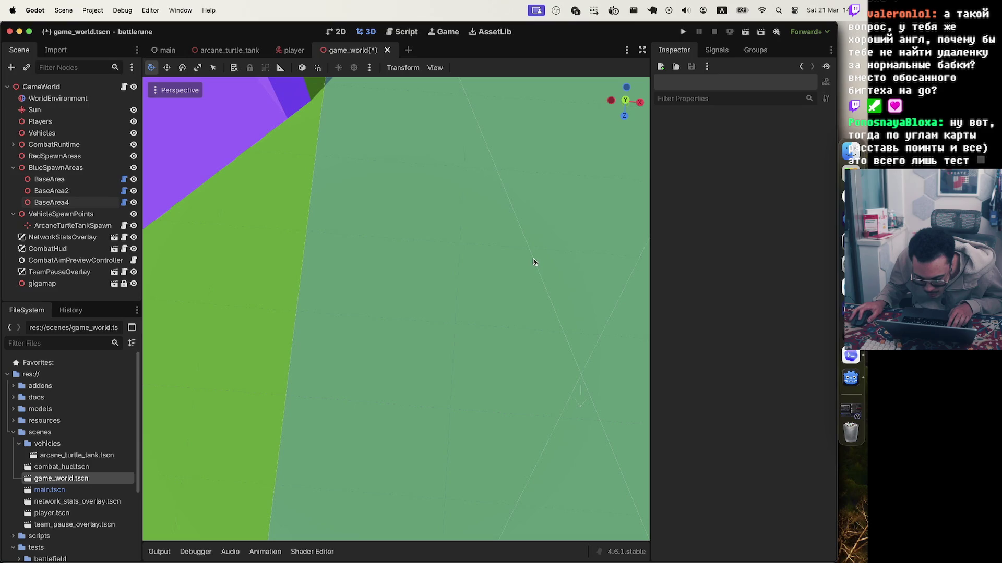
- Nudge BaseArea4 a short distance on the map, then bring Codex to the front
left_click(582, 377)
scroll(581, 376, "down", 9)
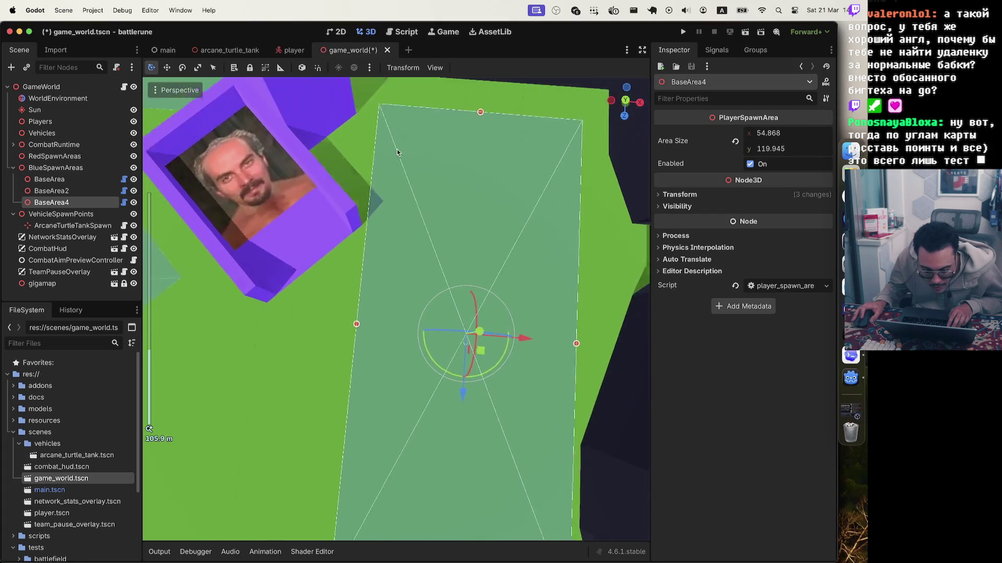
scroll(403, 145, "down", 9)
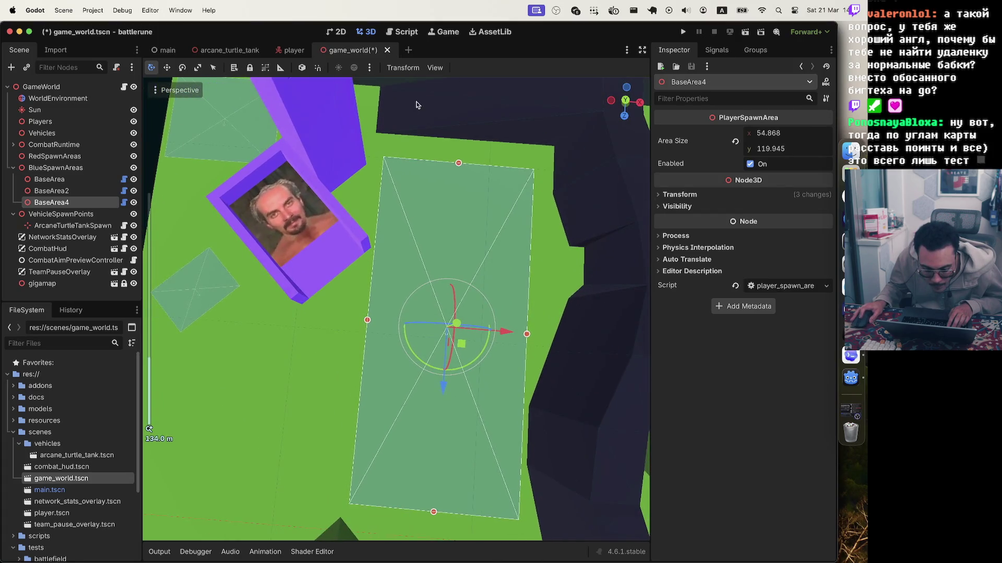
left_click(412, 135)
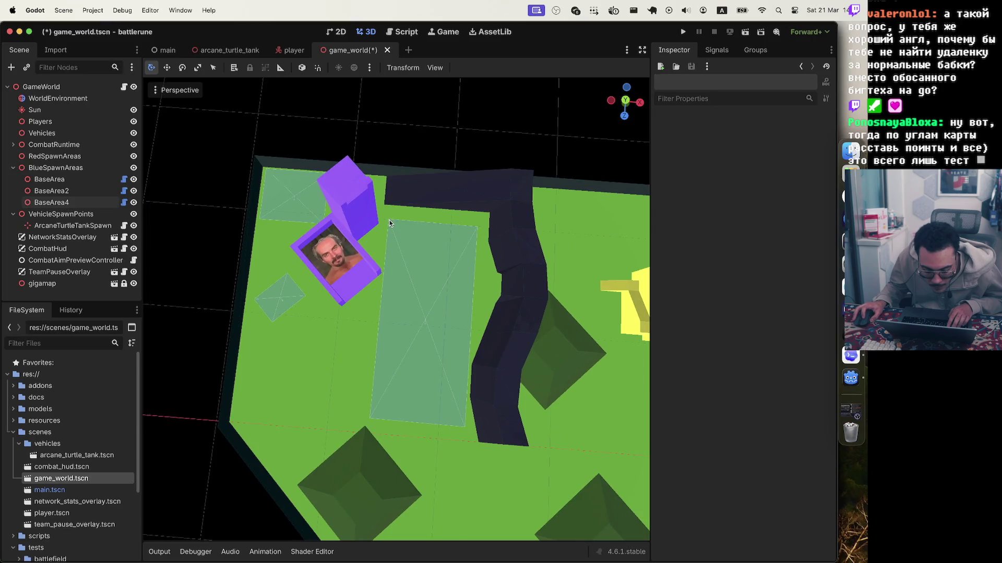
left_click(390, 222)
left_click(420, 132)
left_click(414, 222)
left_click(394, 236)
left_click_drag(404, 221, 404, 224)
left_click(405, 239)
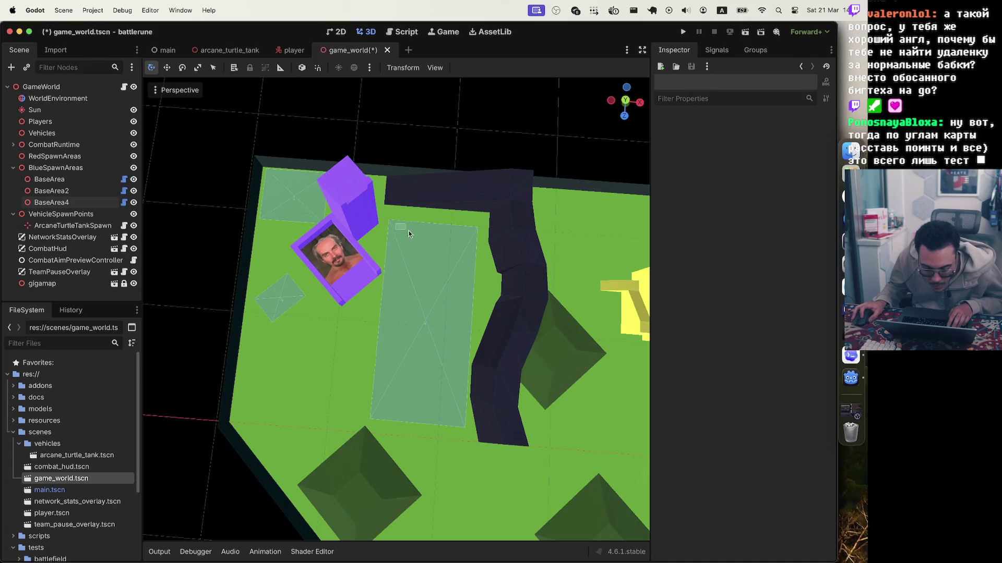
left_click(850, 356)
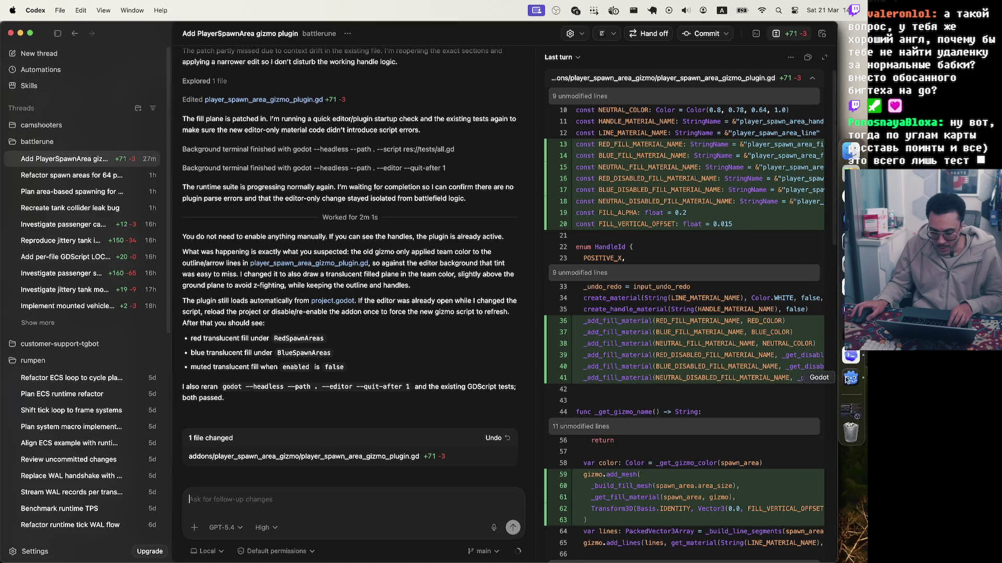
- Save game_world, dictate a nearly minute-long voice follow-up in Codex, and return to Godot
key("super+Tab")
key("super+s")
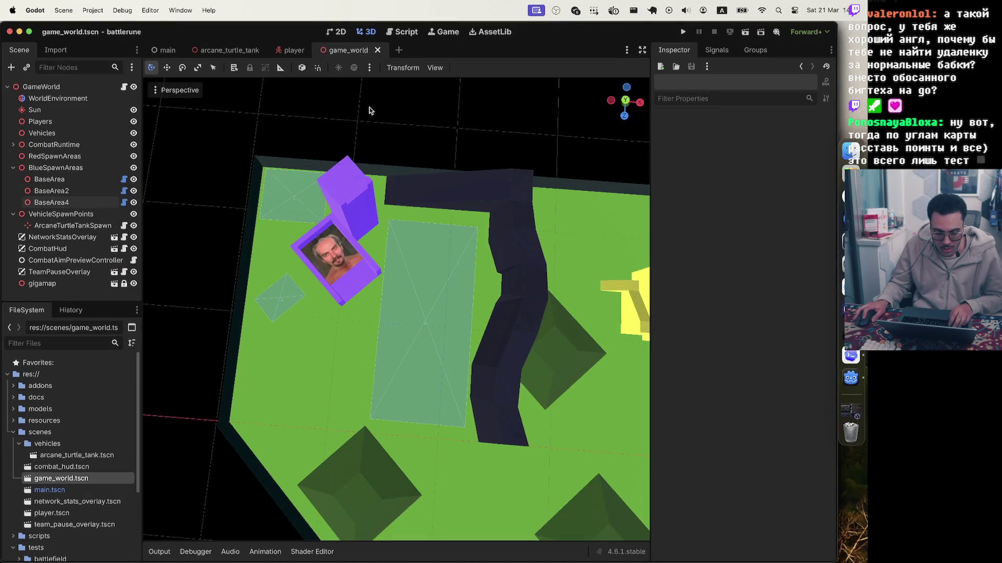
left_click(848, 356)
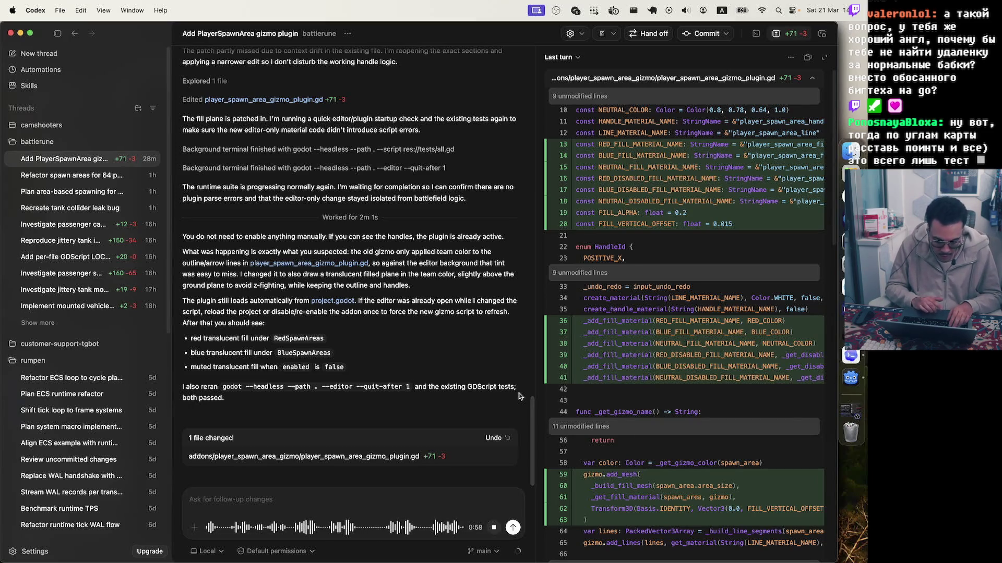
left_click(514, 528)
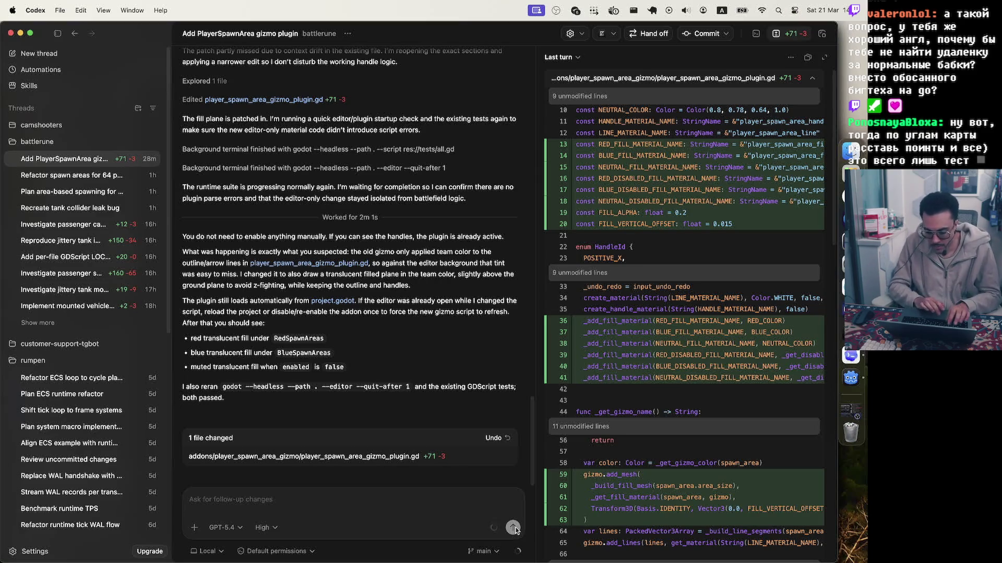
left_click(851, 378)
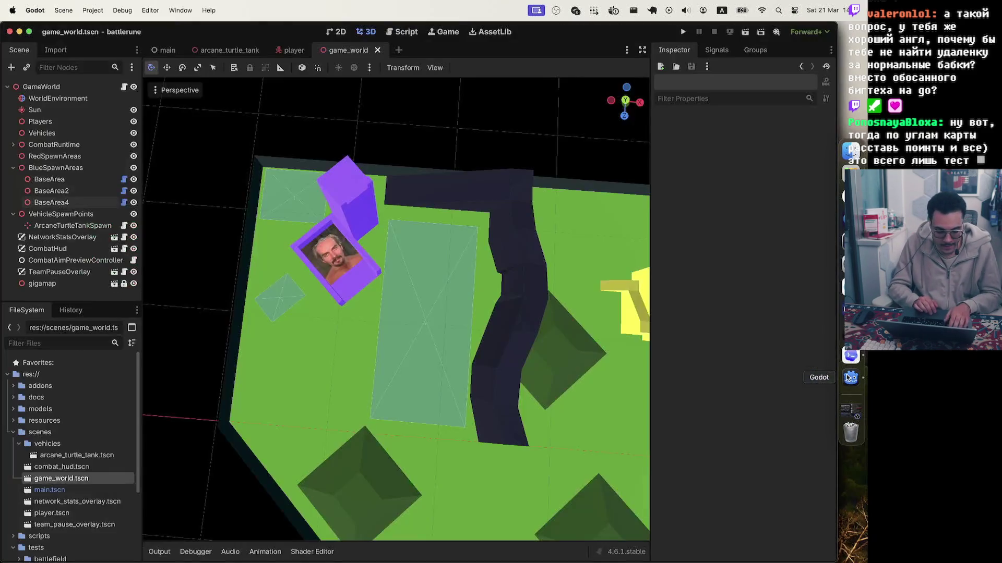
- Dim the screen and switch from Godot to the Codex app
key("XF86MonBrightnessDown")
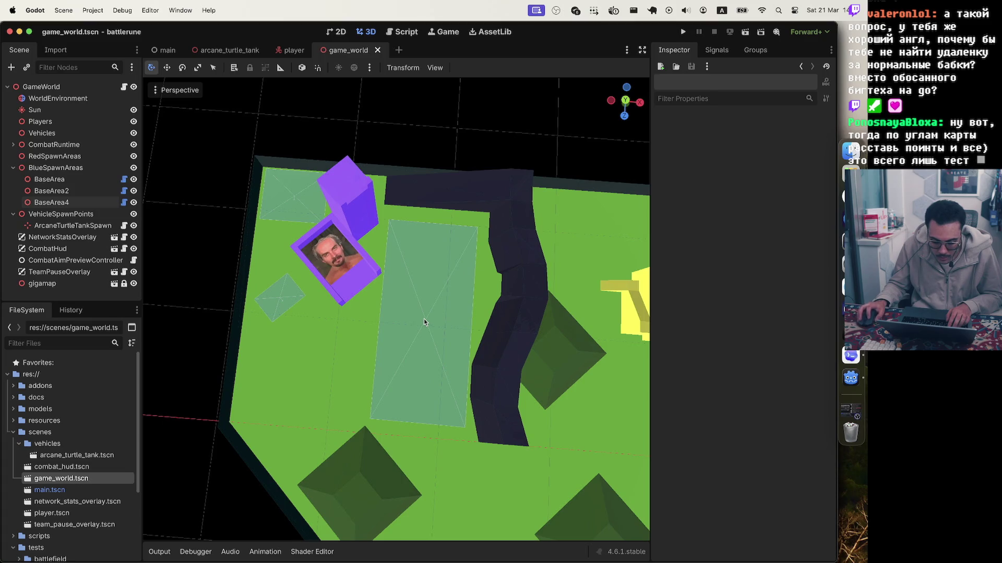
left_click(851, 356)
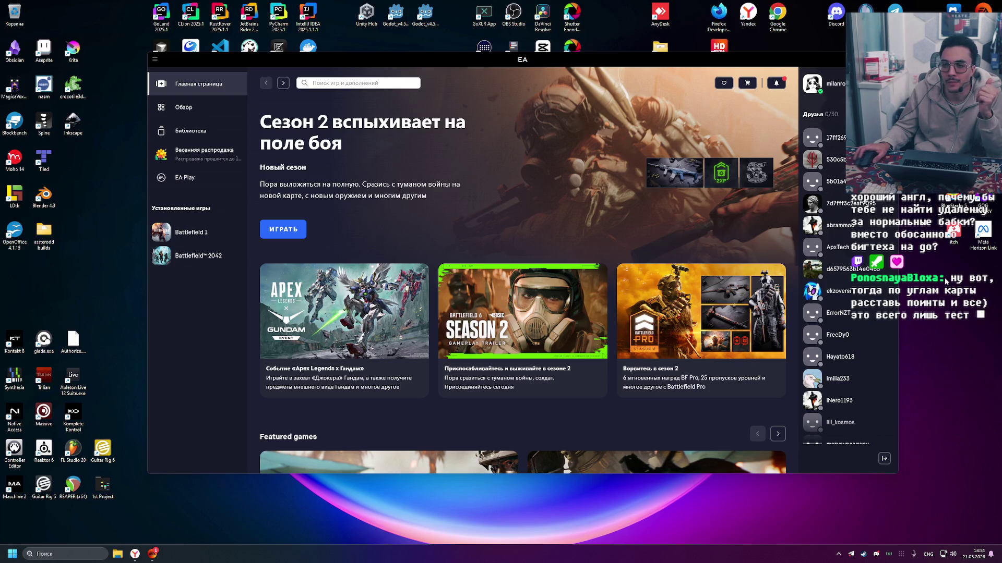
- Search the Steam store for "battlefield 4"
left_click(864, 556)
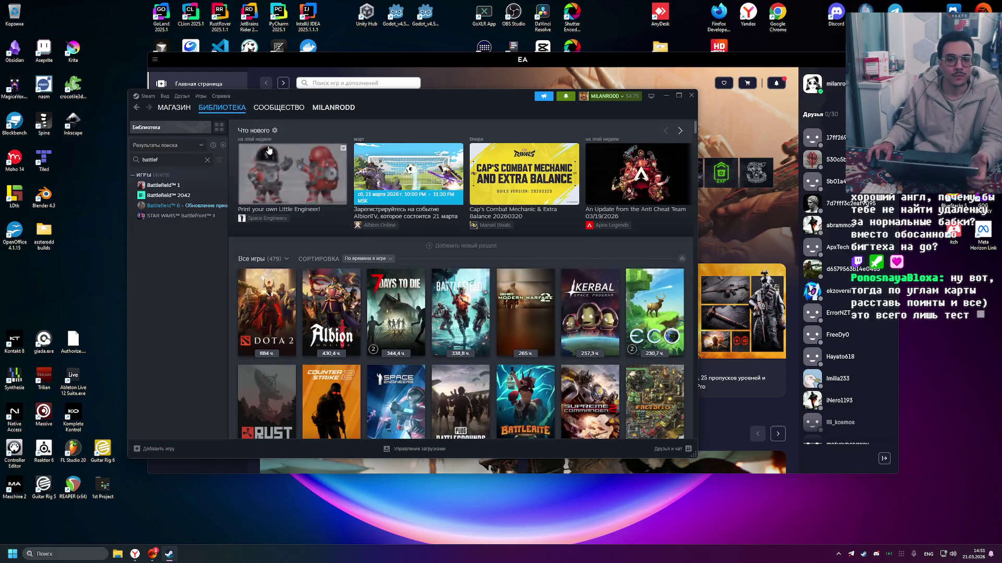
left_click(174, 107)
left_click(547, 135)
type("battlefield")
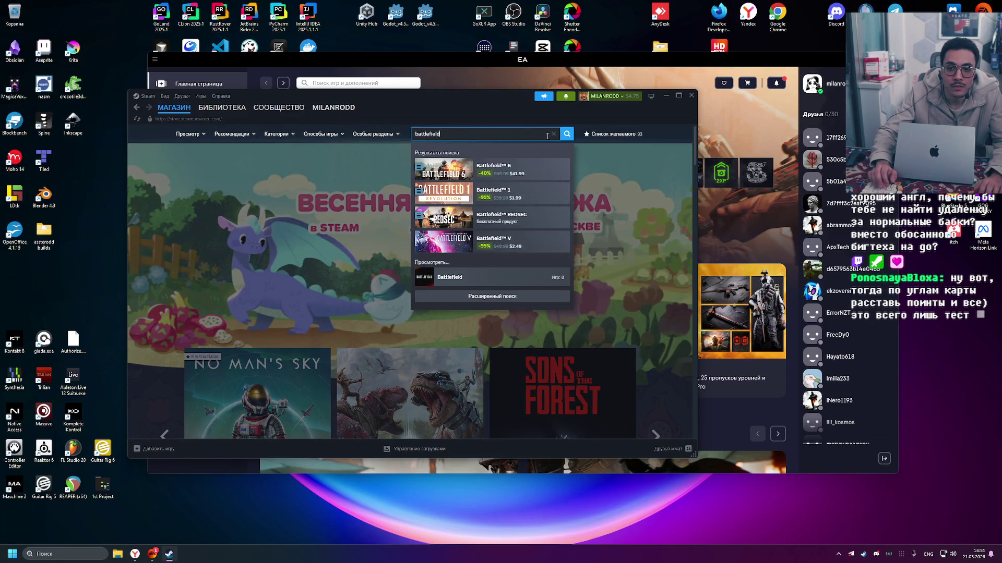
type(" 4")
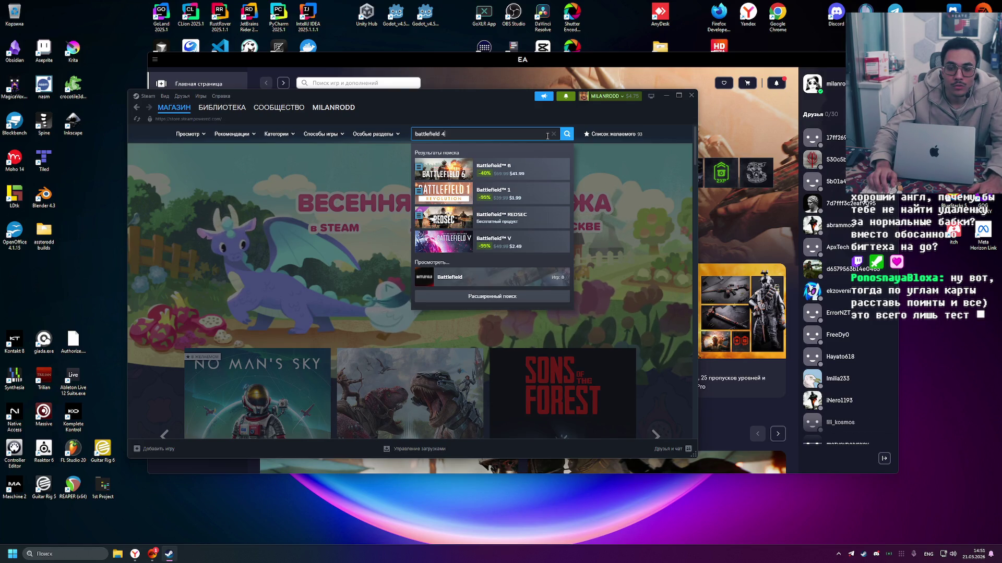
key("BackSpace")
key("BackSpace")
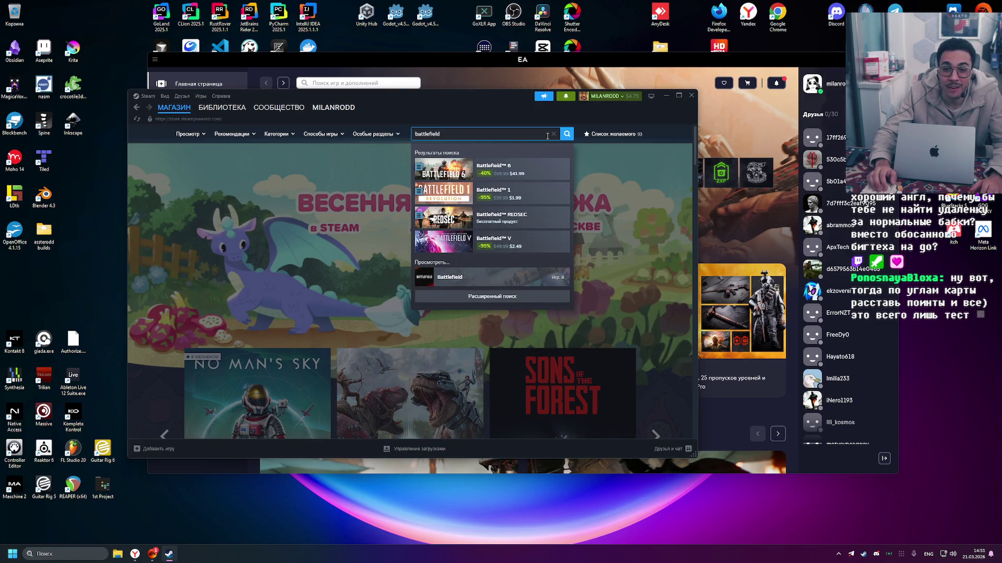
type(" 4")
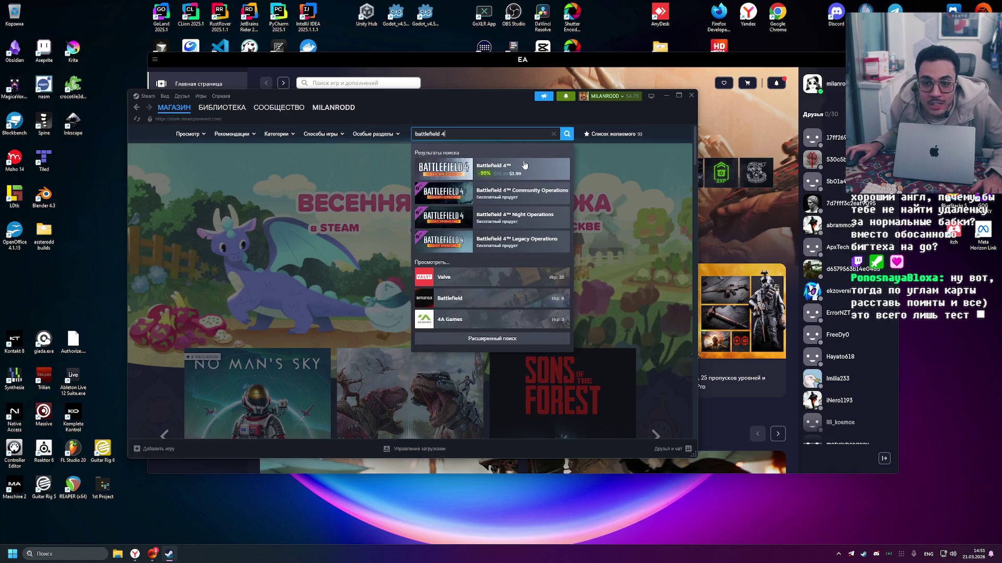
- Add Battlefield 4 Premium Edition, discounted to $1.99, to the Steam cart
left_click(524, 165)
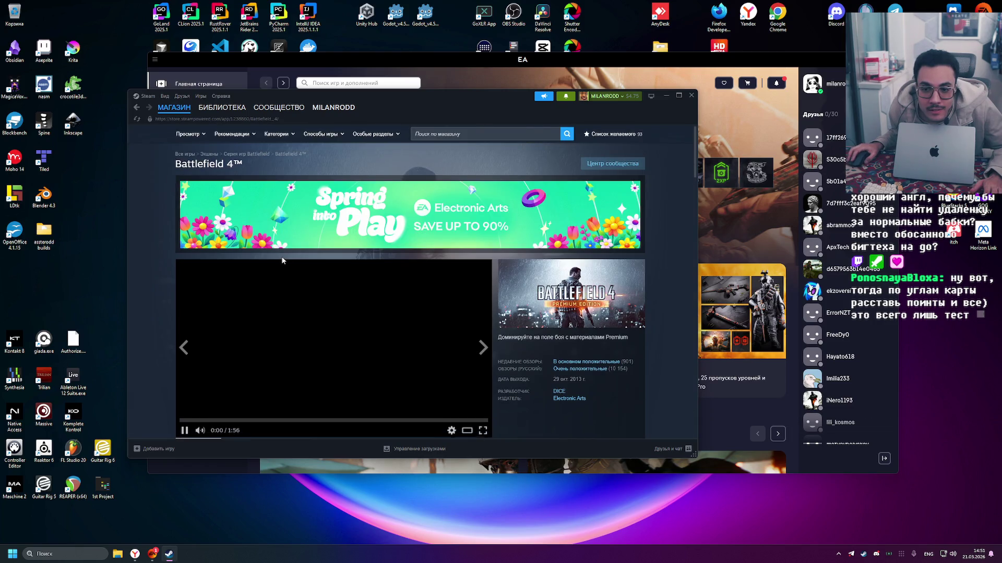
scroll(282, 260, "down", 3)
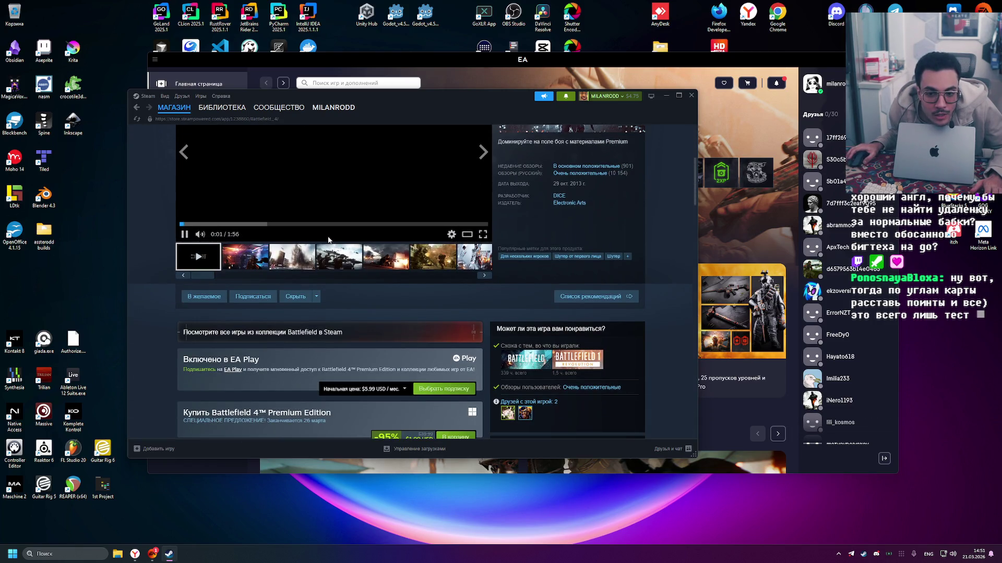
scroll(328, 239, "down", 3)
scroll(217, 228, "up", 5)
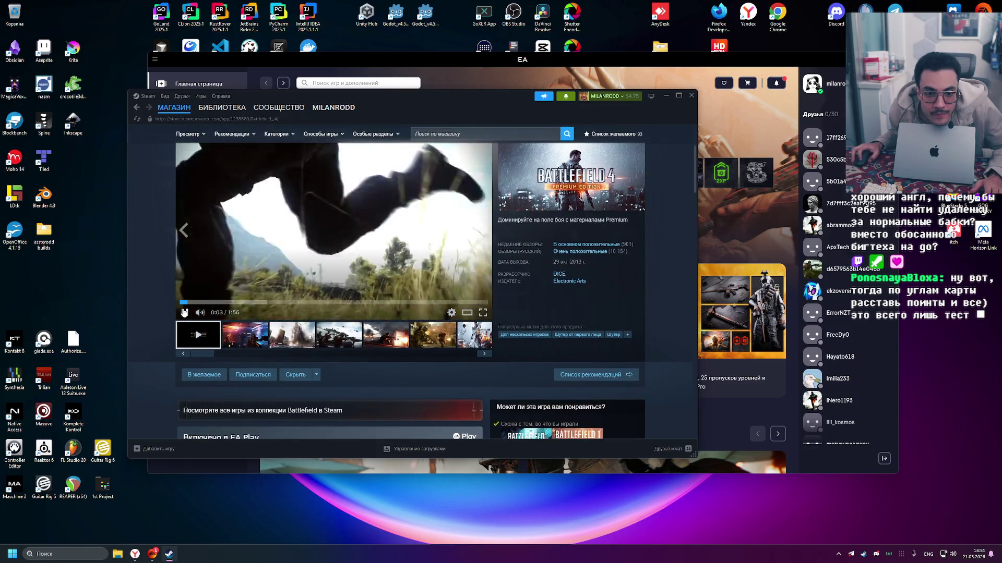
scroll(303, 275, "down", 5)
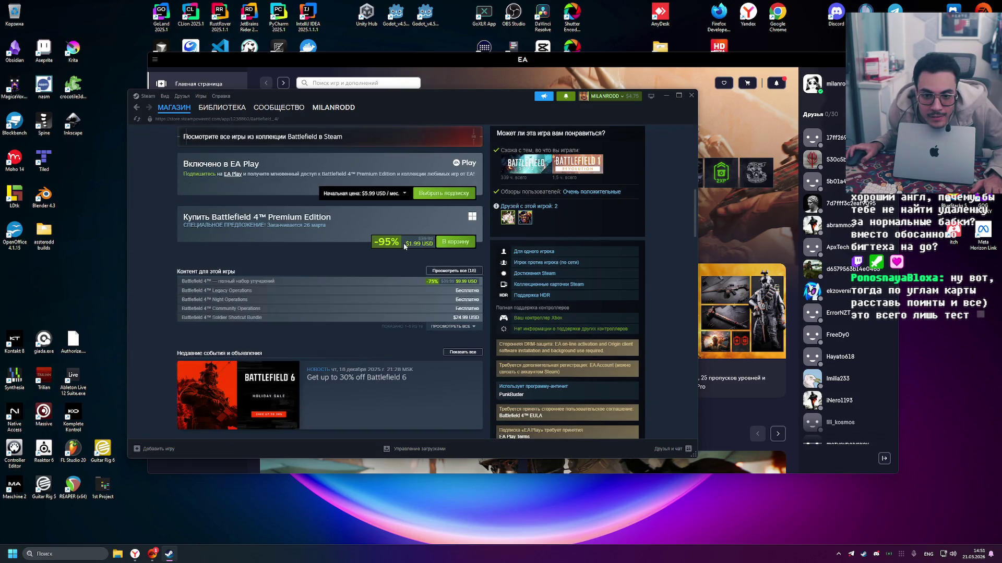
scroll(404, 246, "up", 3)
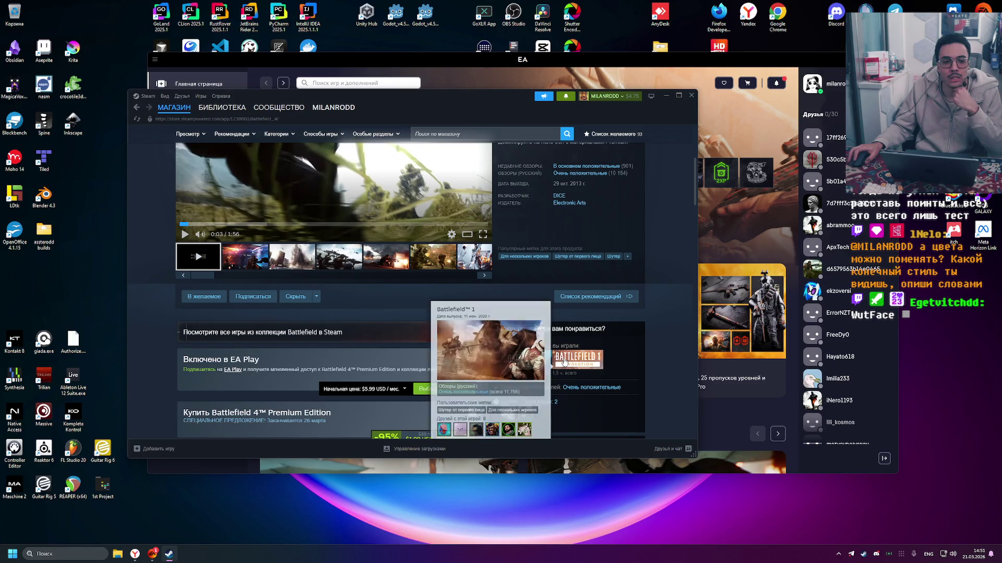
scroll(403, 348, "up", 1)
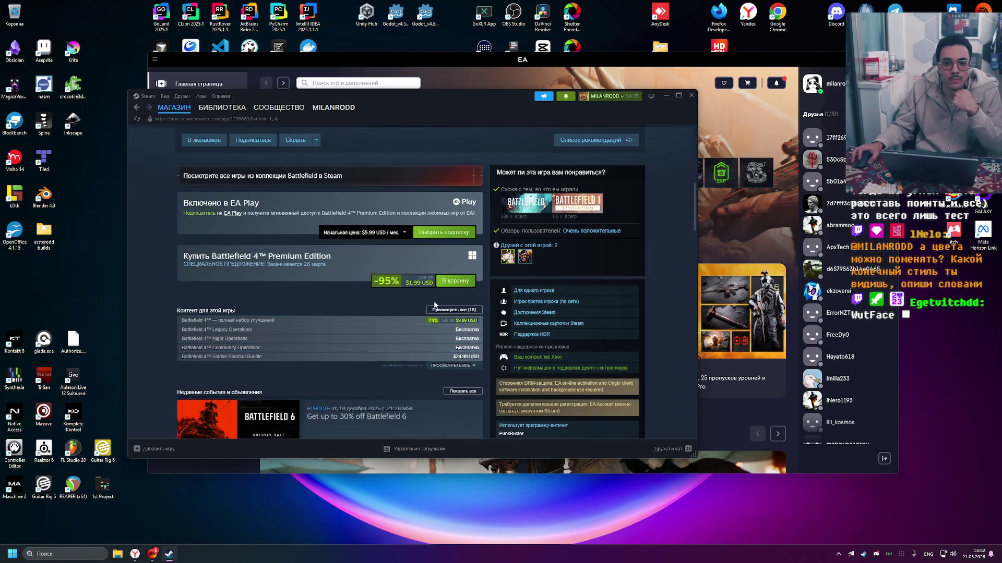
left_click(460, 285)
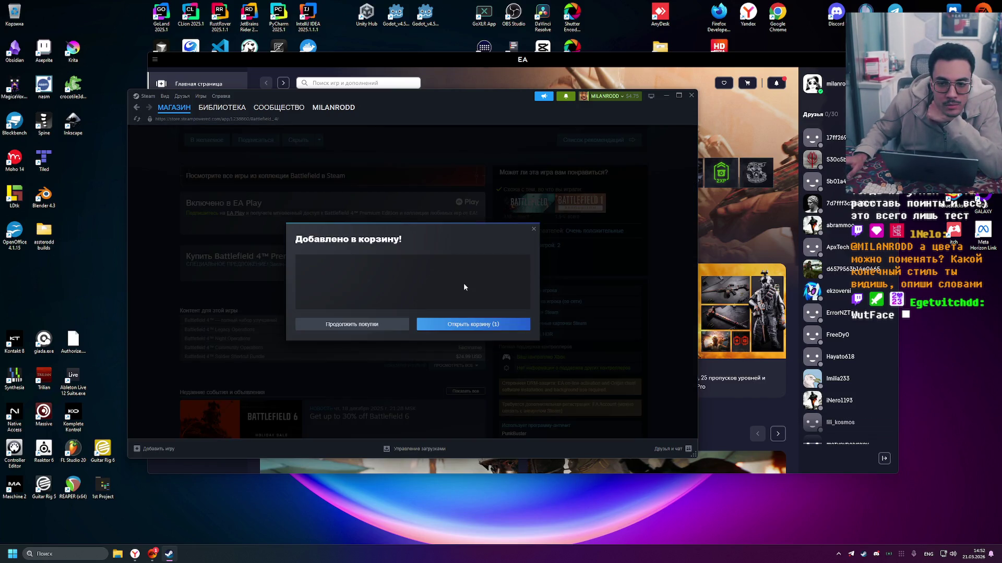
- Buy Battlefield 4 Premium Edition and install it to SSD_GAMES (F:), accepting the EULA
left_click(457, 322)
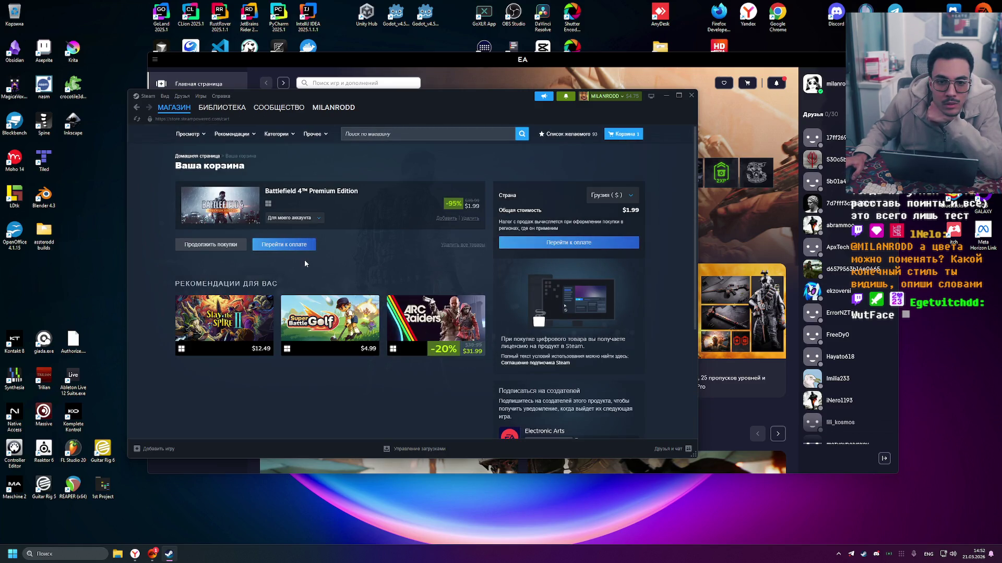
left_click(534, 242)
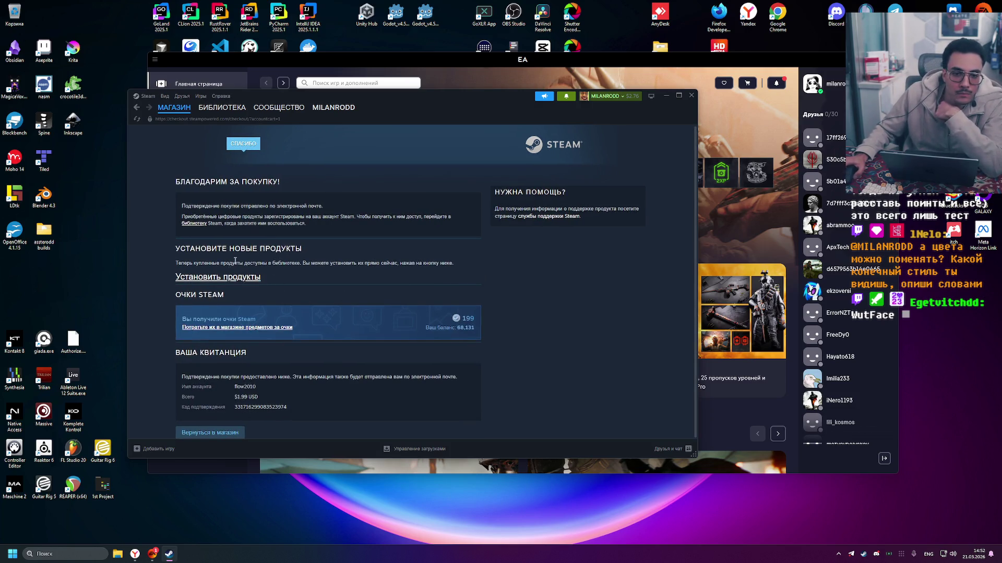
left_click(305, 282)
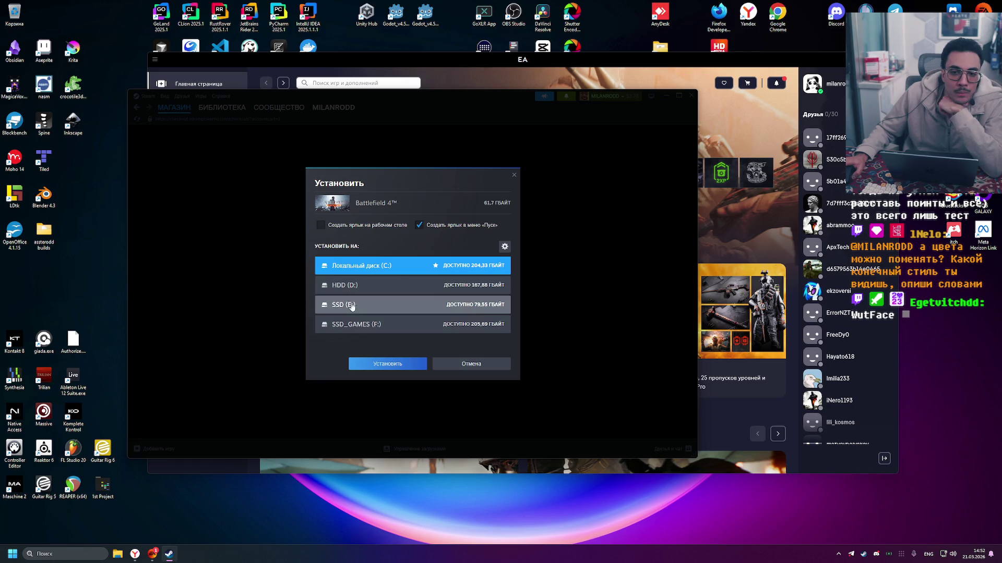
left_click(388, 305)
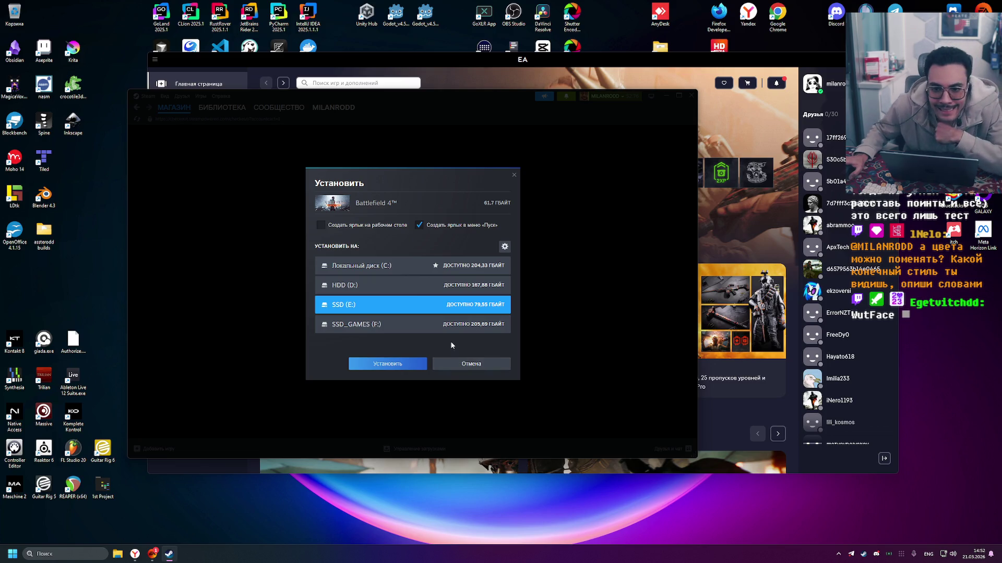
left_click(388, 330)
left_click(389, 368)
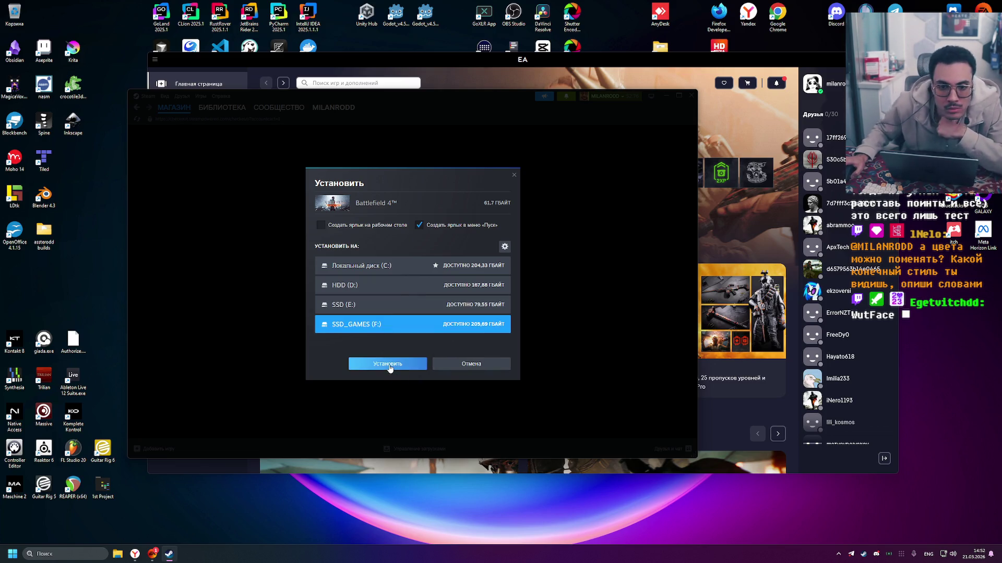
left_click(451, 397)
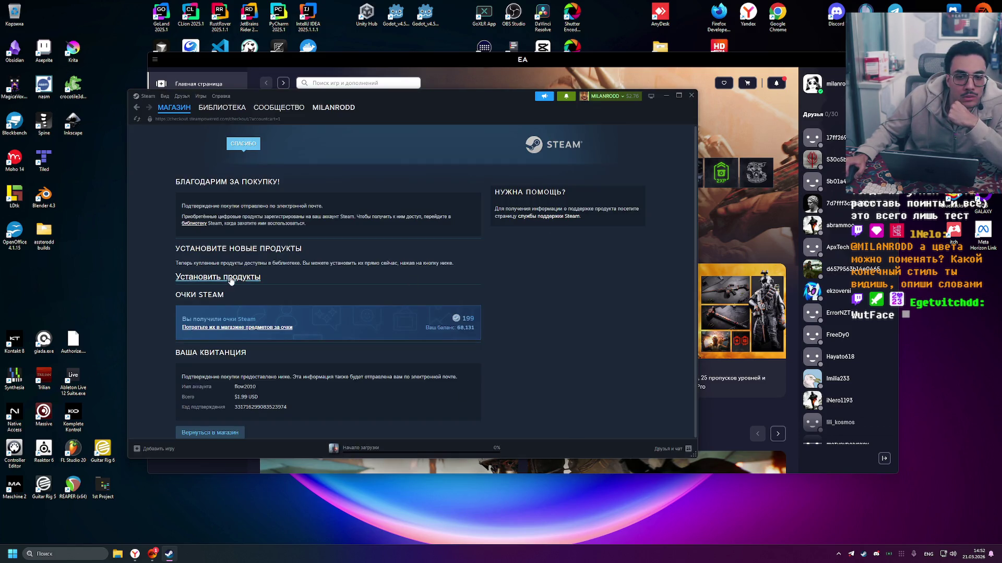
- Pause the Battlefield 4 download in Downloads and minimise Steam
left_click(370, 449)
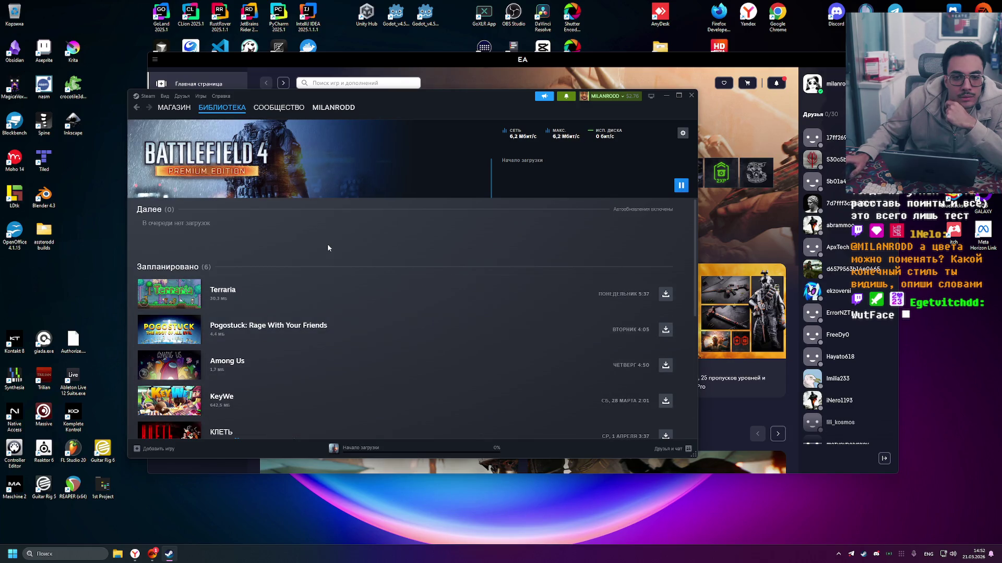
left_click(681, 187)
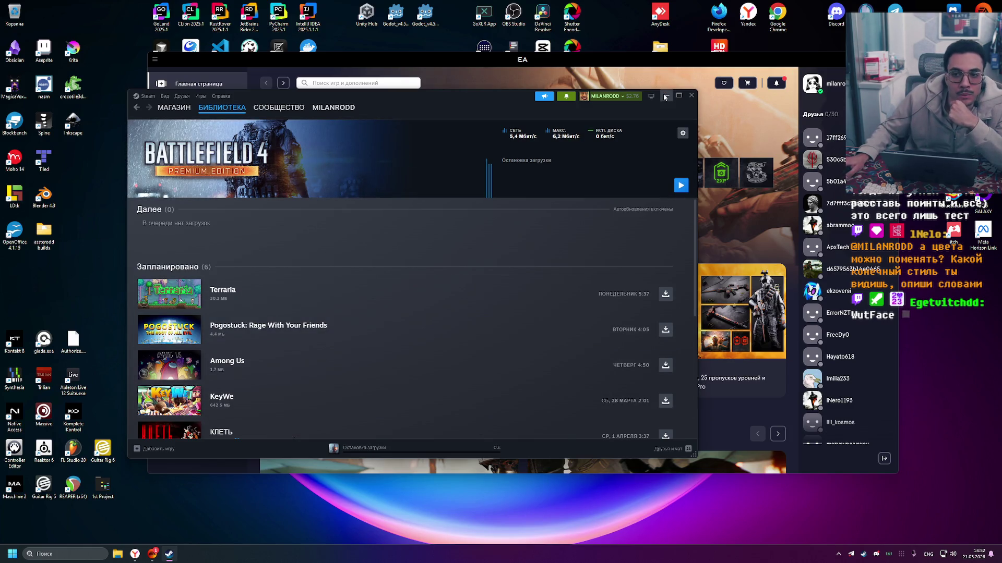
left_click(665, 96)
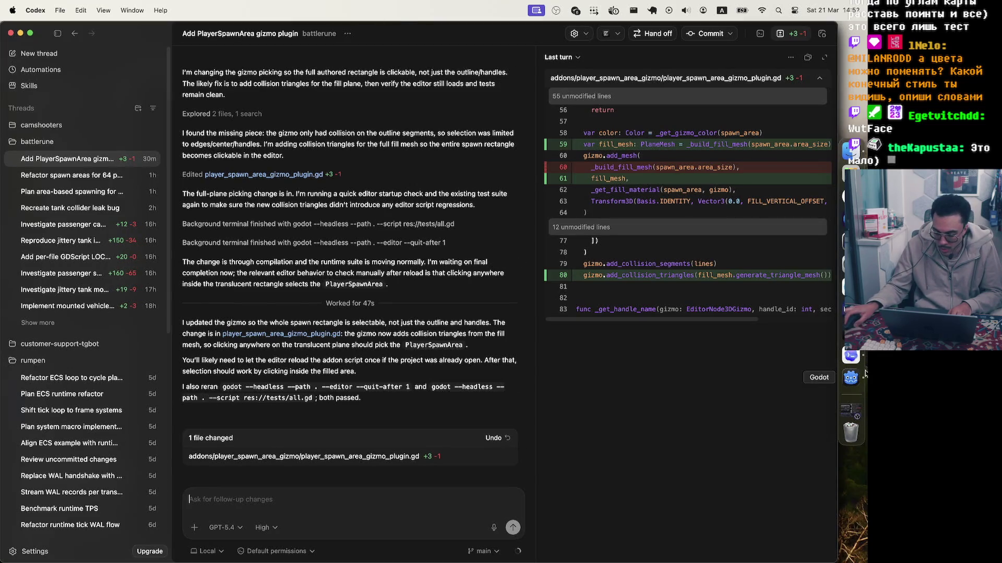
- Bring the Godot editor with the game_world scene to the front from the Dock
left_click(850, 377)
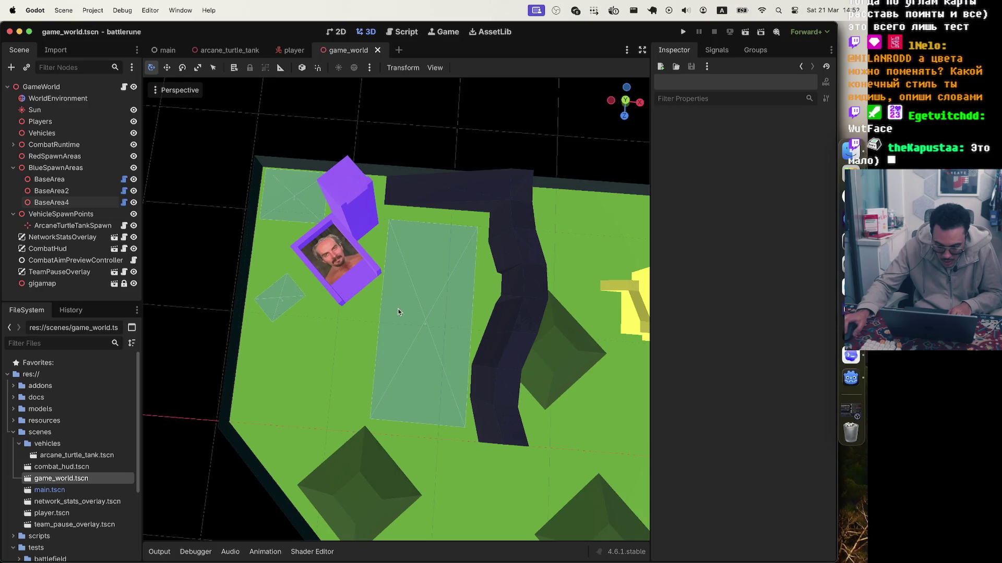
- Reload the project, then lengthen BaseArea4, shorten it to about 33 and move it up the map
left_click(91, 11)
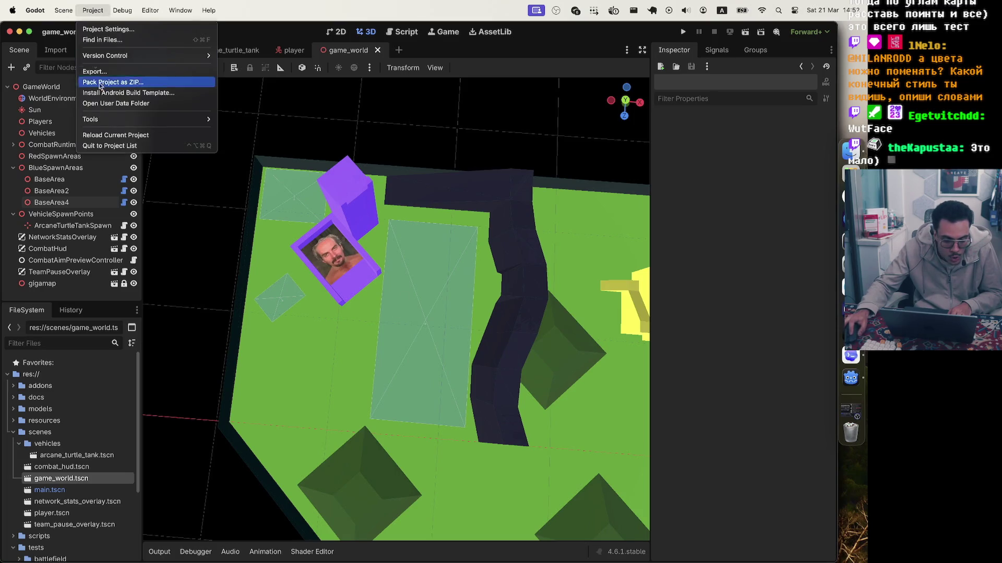
left_click(102, 135)
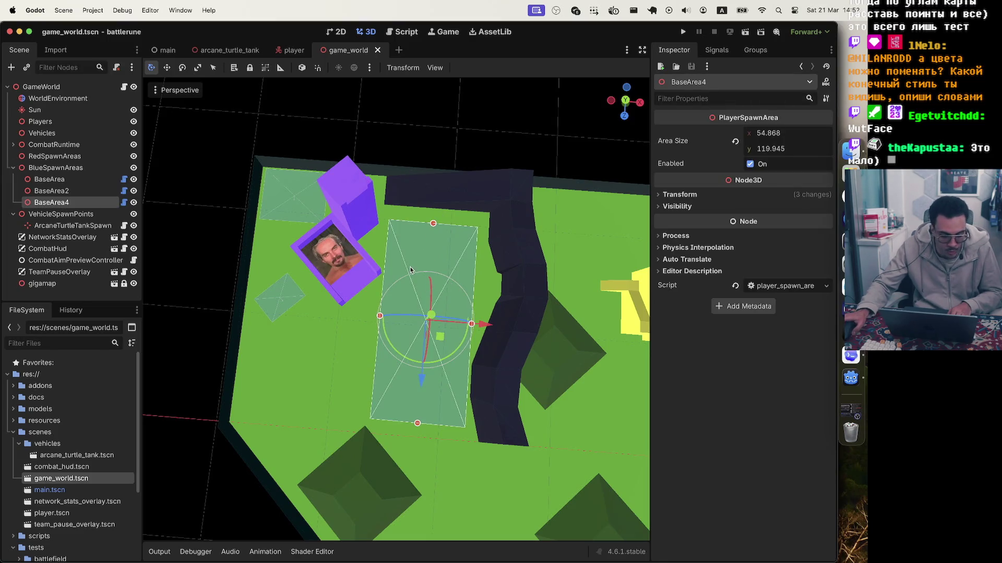
left_click_drag(418, 424, 426, 360)
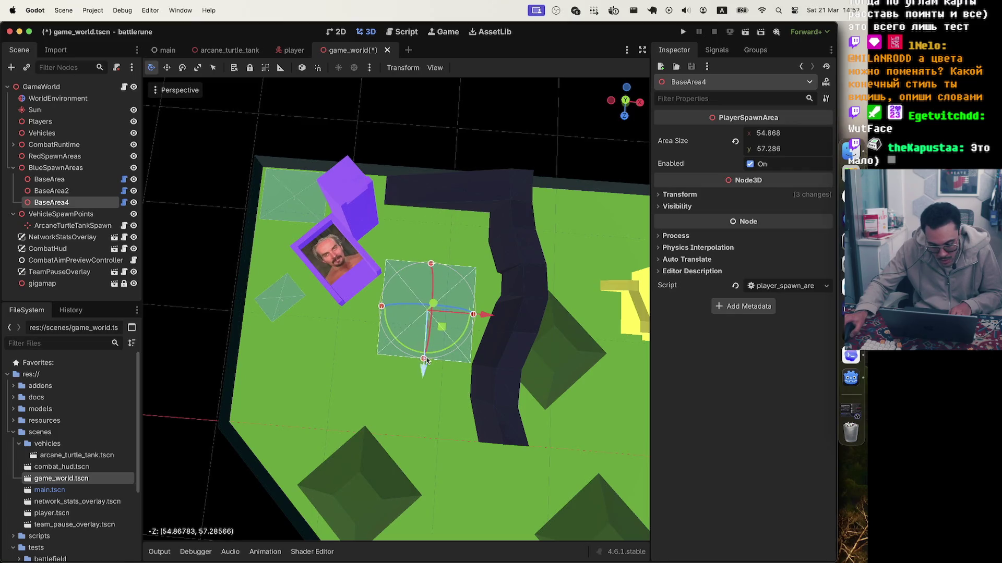
left_click_drag(429, 321, 447, 280)
scroll(438, 315, "up", 3)
scroll(540, 271, "down", 5)
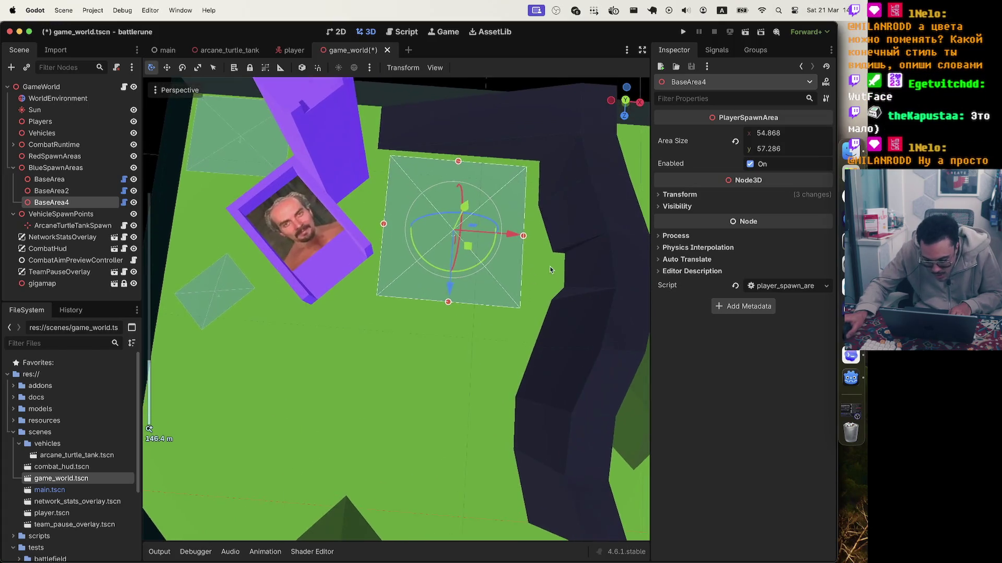
scroll(582, 245, "up", 5)
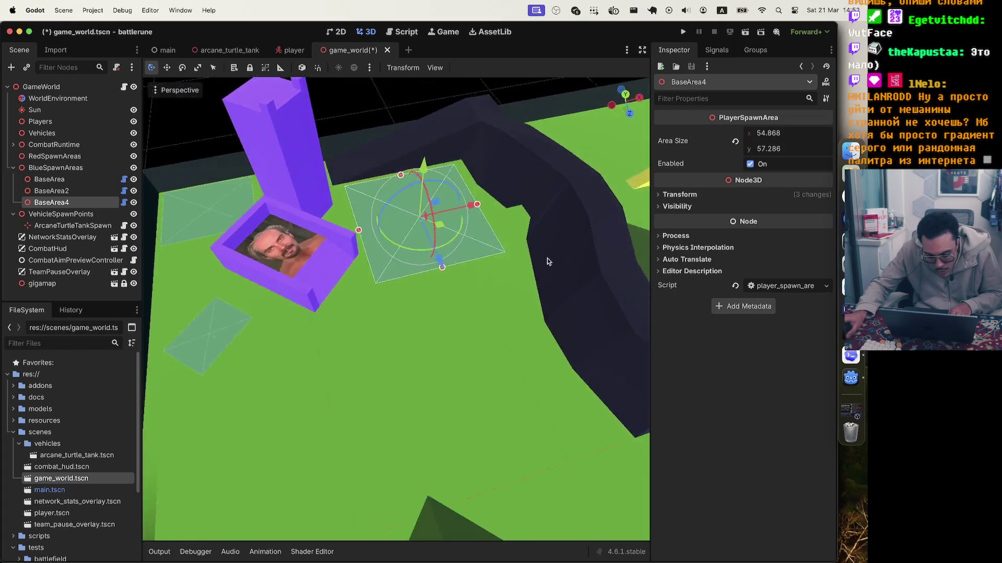
scroll(594, 256, "down", 5)
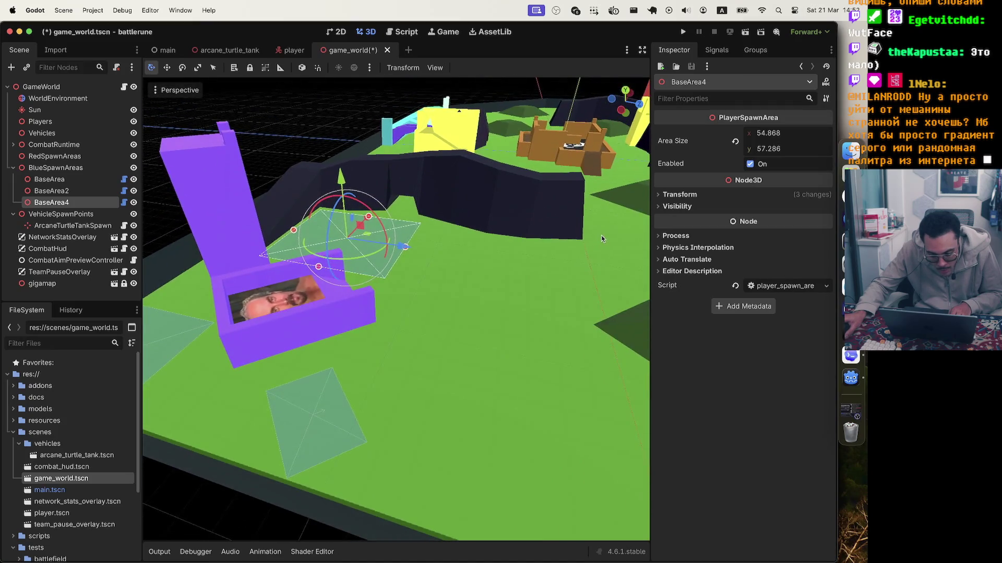
scroll(452, 228, "up", 5)
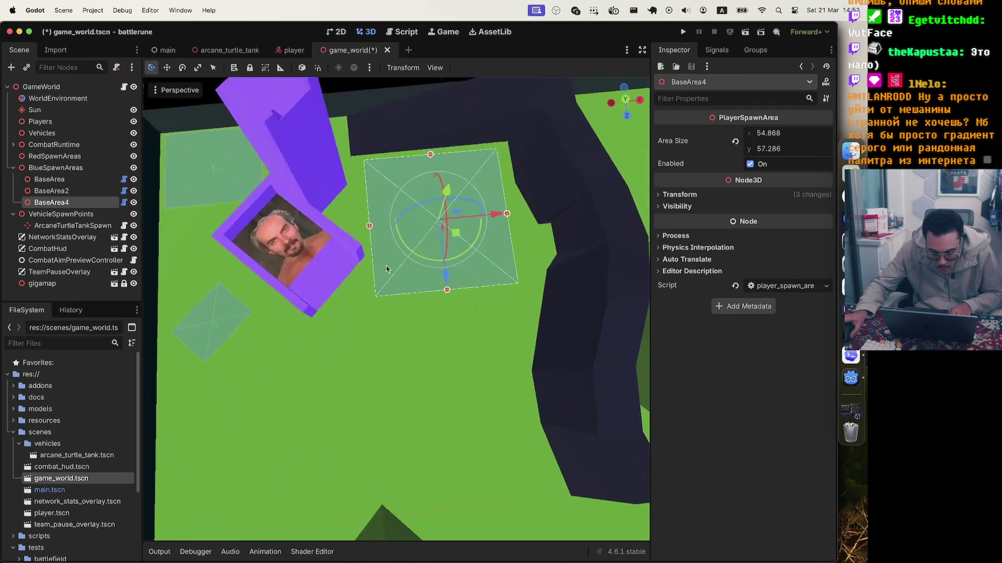
left_click_drag(447, 296, 446, 264)
left_click_drag(424, 132, 426, 159)
- Rotate BaseArea2 about 44° and enlarge it to 41.082 × 34.921
scroll(425, 159, "down", 5)
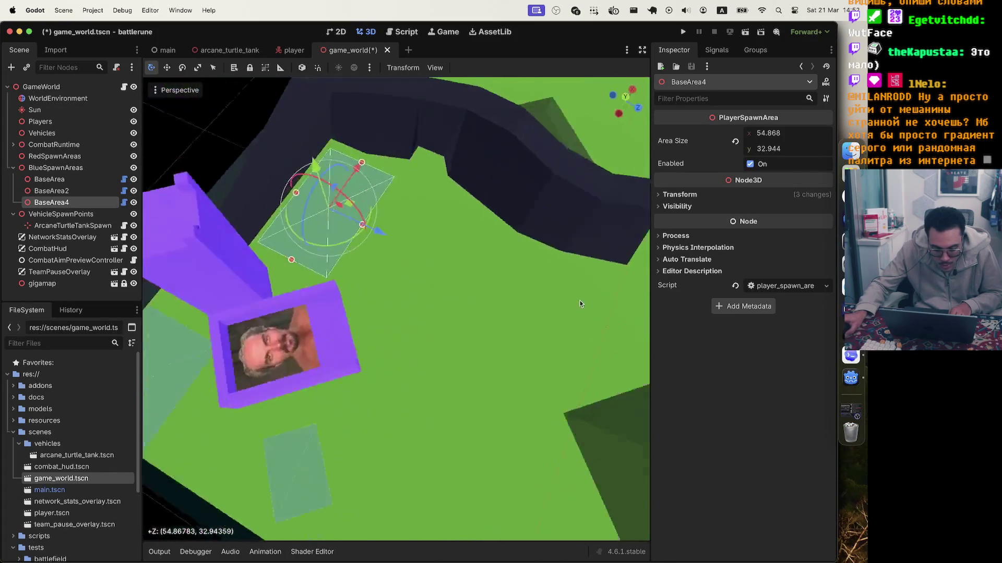
scroll(585, 303, "down", 5)
scroll(342, 333, "down", 2)
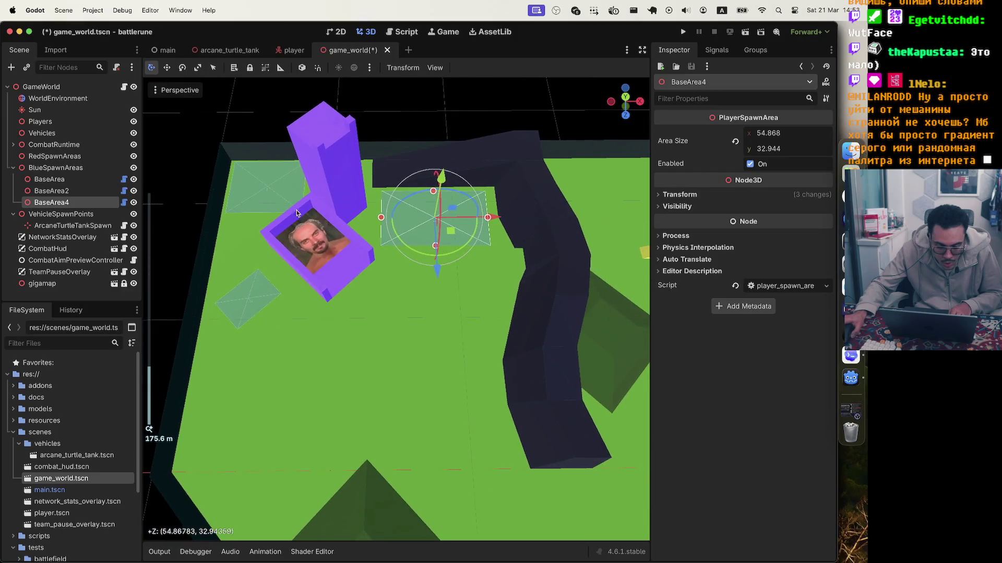
left_click(243, 312)
left_click_drag(286, 315, 301, 277)
left_click_drag(229, 299, 214, 300)
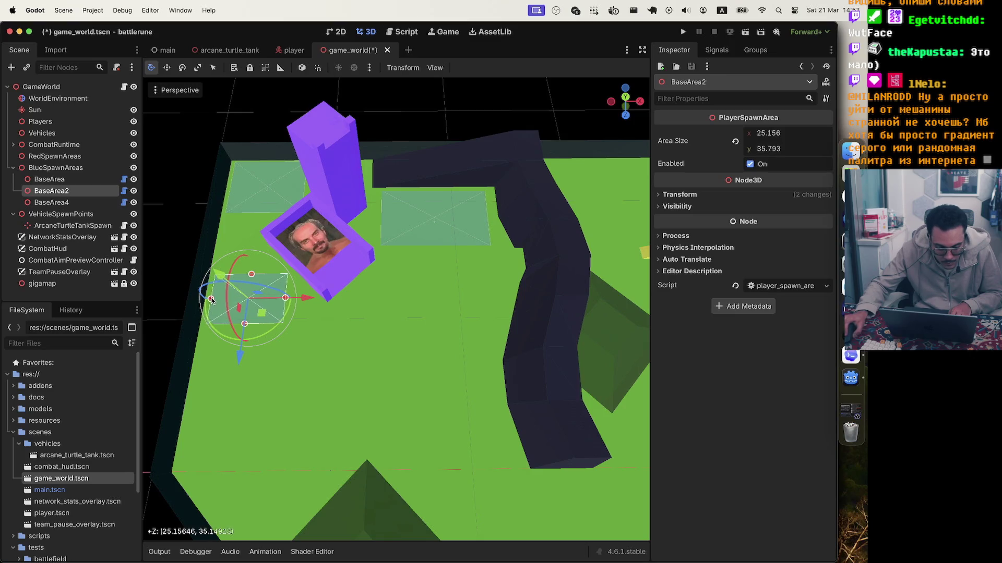
left_click_drag(252, 277, 253, 261)
left_click_drag(263, 312, 261, 324)
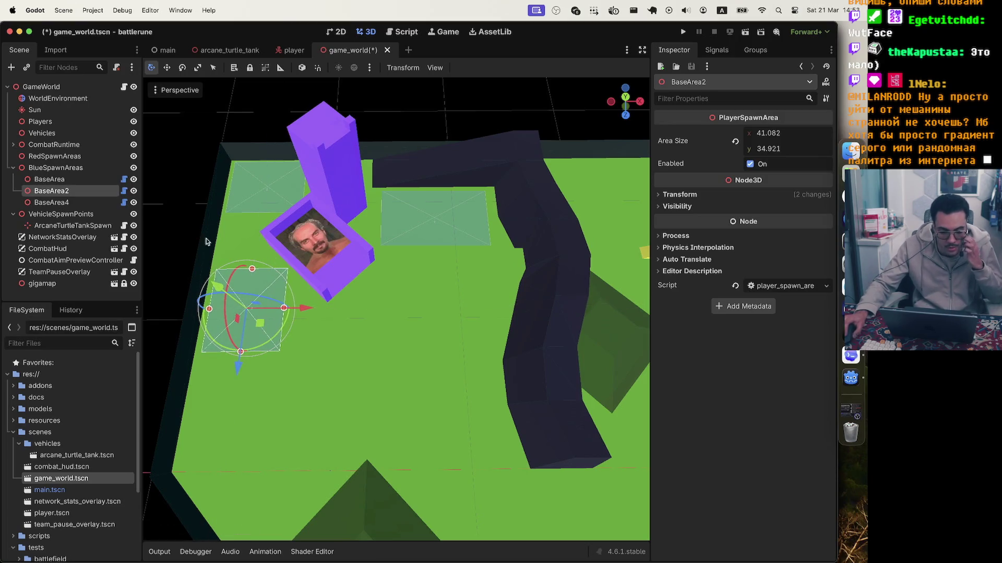
- Deselect the spawn area and zoom out over the map
left_click(269, 121)
scroll(367, 208, "down", 5)
scroll(415, 286, "up", 5)
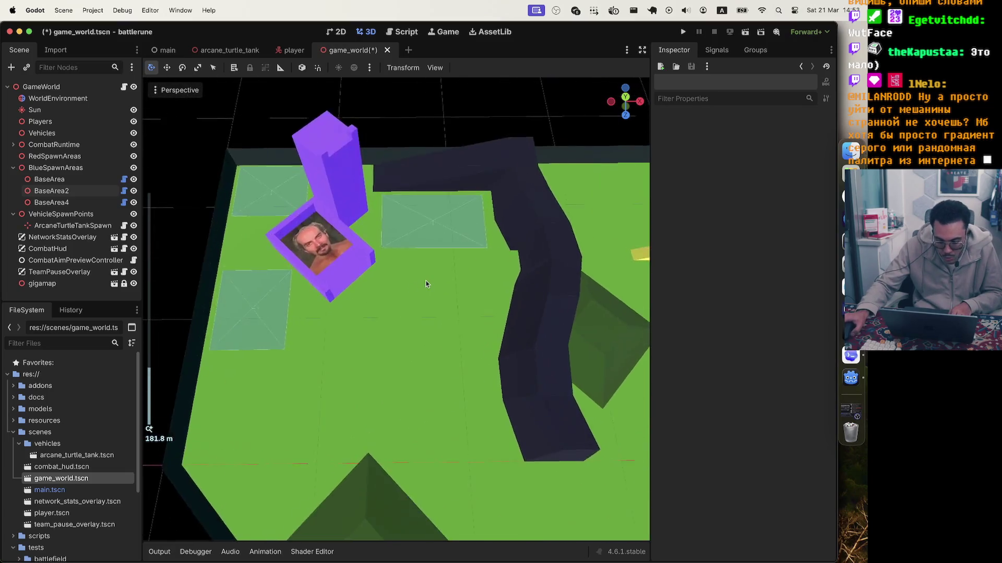
scroll(426, 282, "down", 5)
scroll(431, 243, "up", 3)
scroll(472, 241, "left", 2)
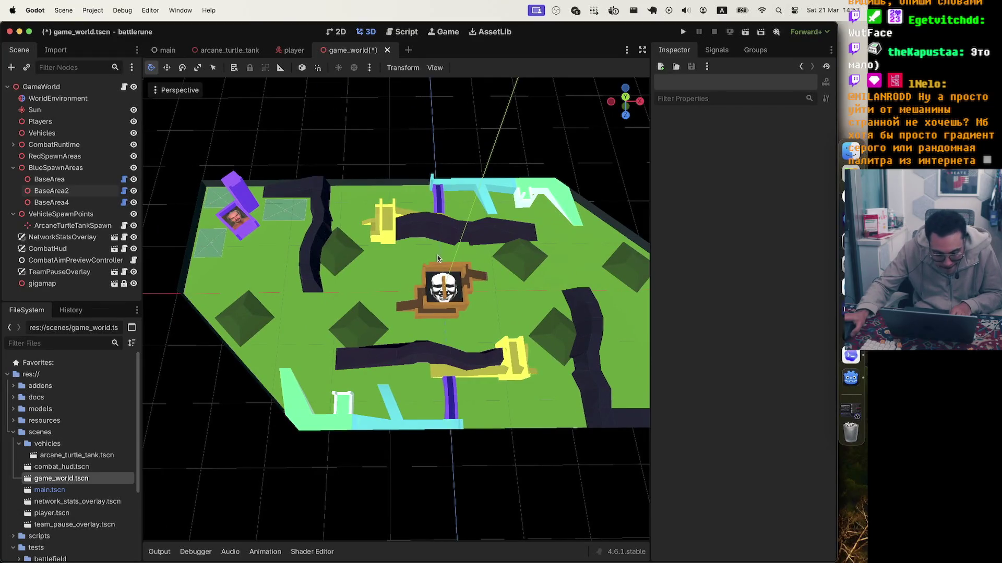
- Duplicate BaseArea, BaseArea2 and BaseArea4 into the RedSpawnAreas group
left_click(58, 167)
left_click(52, 179)
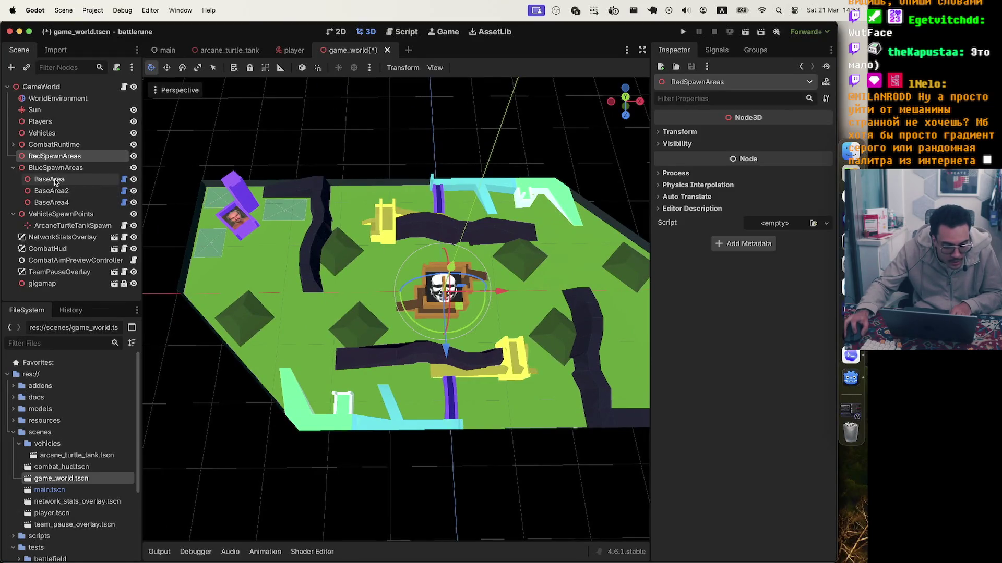
left_click(57, 191, "shift")
left_click(57, 202, "shift")
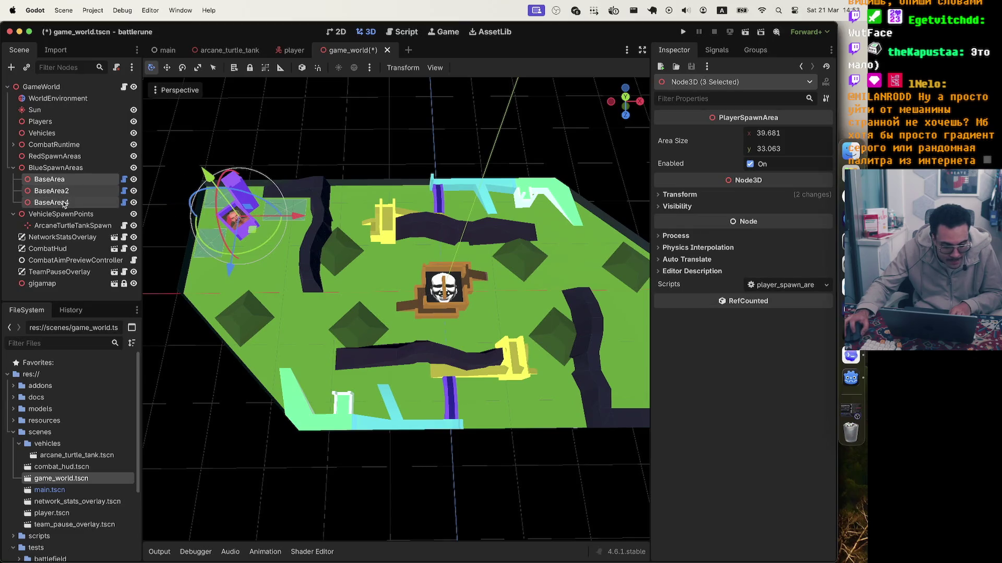
left_click(69, 156)
key("ctrl+v")
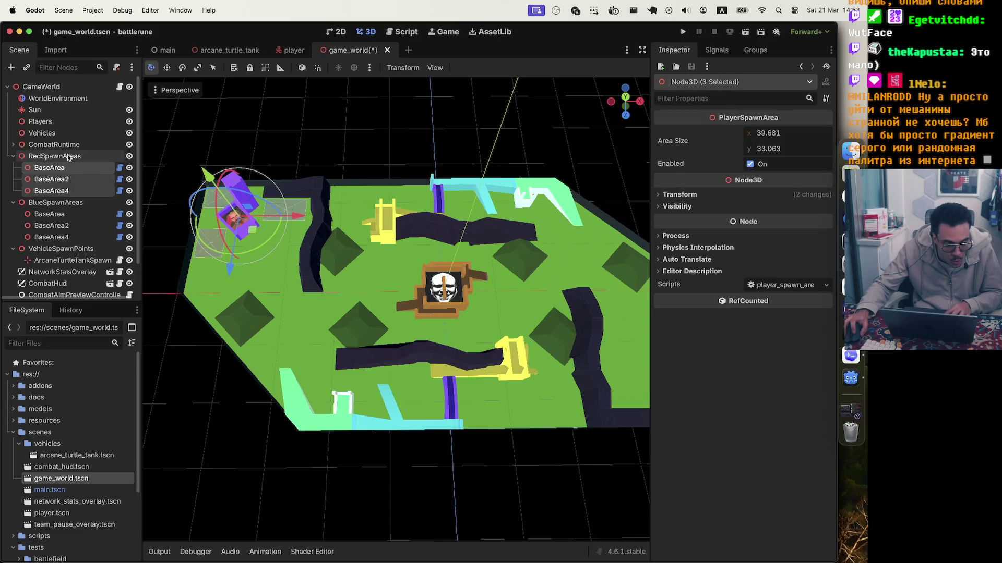
- Rotate the copied areas 180° and place them in the map's lower-right corner
mouse_move(296, 223)
left_mouse_down()
mouse_move(486, 214)
mouse_move(576, 196)
left_mouse_up()
left_click_drag(563, 261, 551, 385)
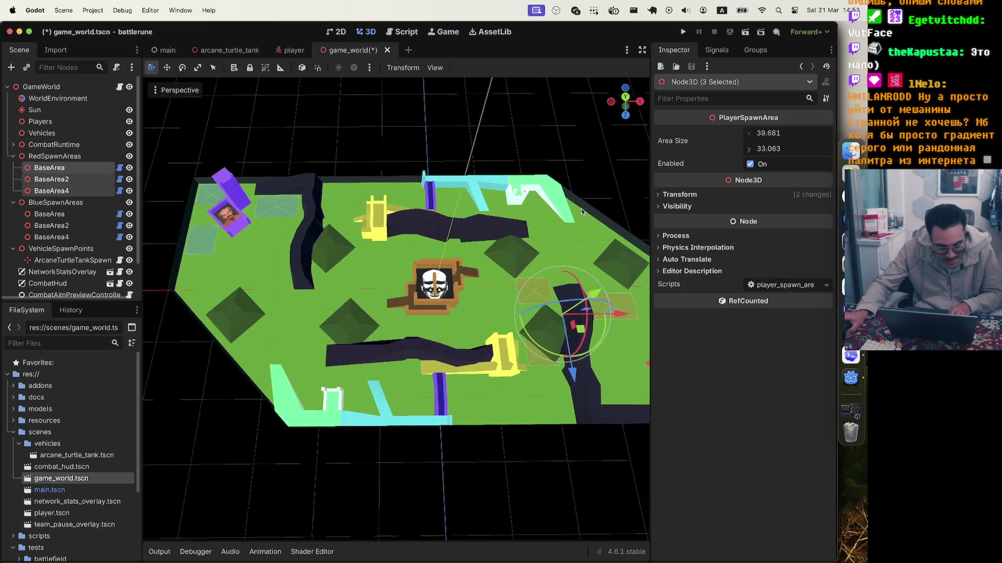
scroll(583, 209, "left", 5)
mouse_move(397, 290)
left_mouse_down()
mouse_move(338, 308)
mouse_move(328, 299)
left_mouse_up()
mouse_move(261, 262)
left_mouse_down()
mouse_move(266, 224)
mouse_move(306, 214)
left_mouse_up()
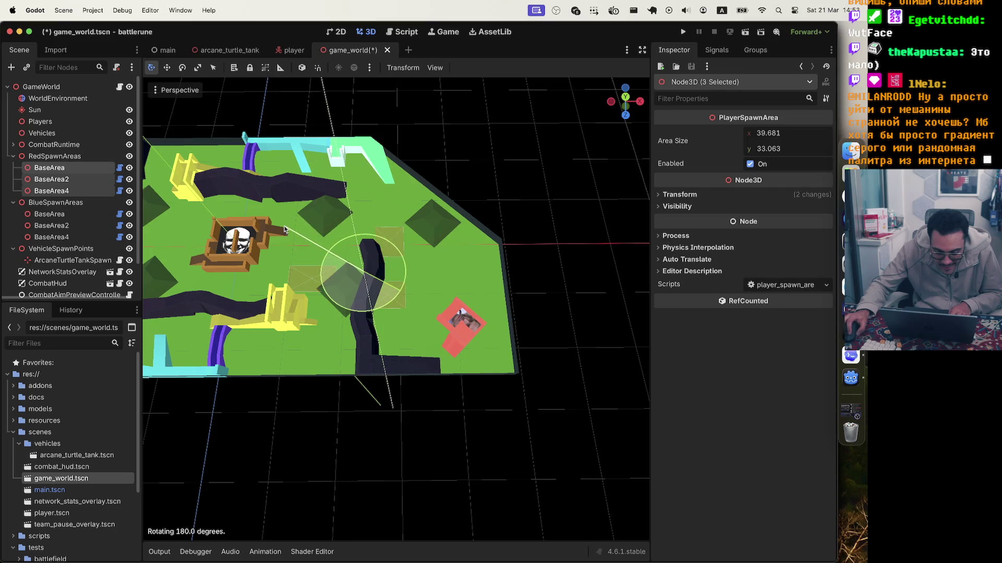
left_click_drag(284, 230, 286, 230)
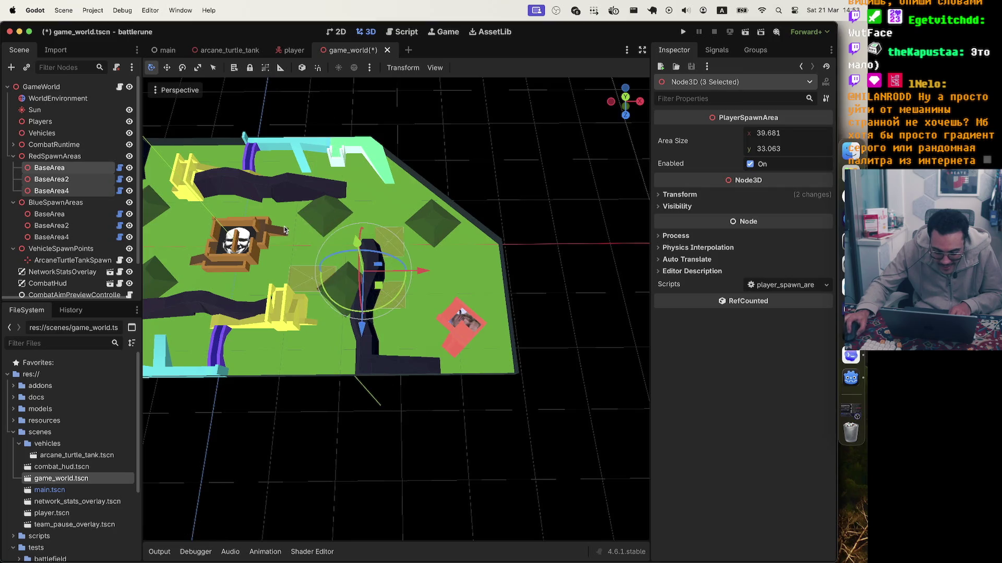
mouse_move(378, 288)
left_mouse_down()
mouse_move(487, 345)
mouse_move(478, 346)
left_mouse_up()
left_click(567, 384)
- Zoom and pan around both red and blue bases, then save game_world with Cmd+S
scroll(567, 384, "down", 10)
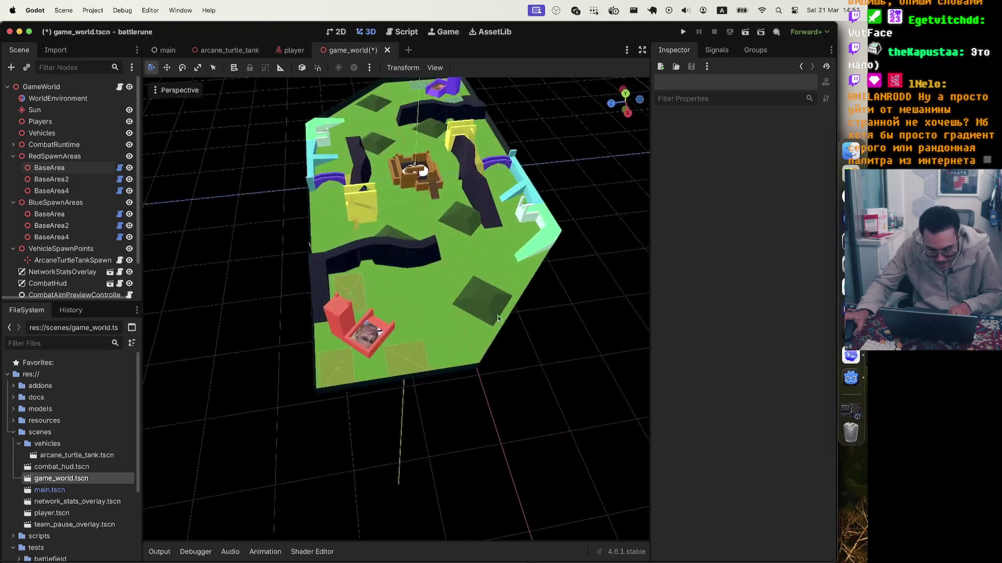
scroll(568, 320, "down", 5)
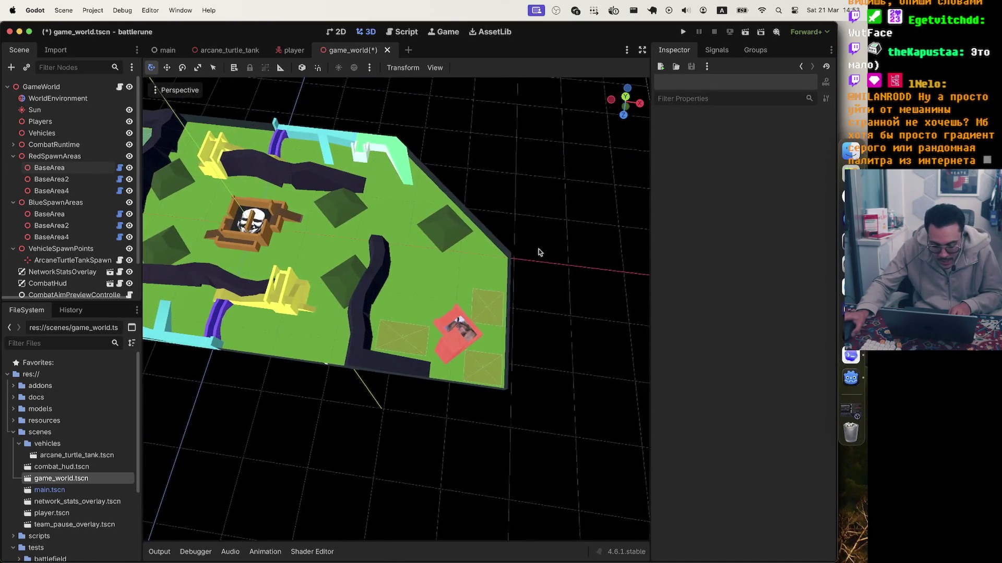
scroll(536, 253, "down", 10)
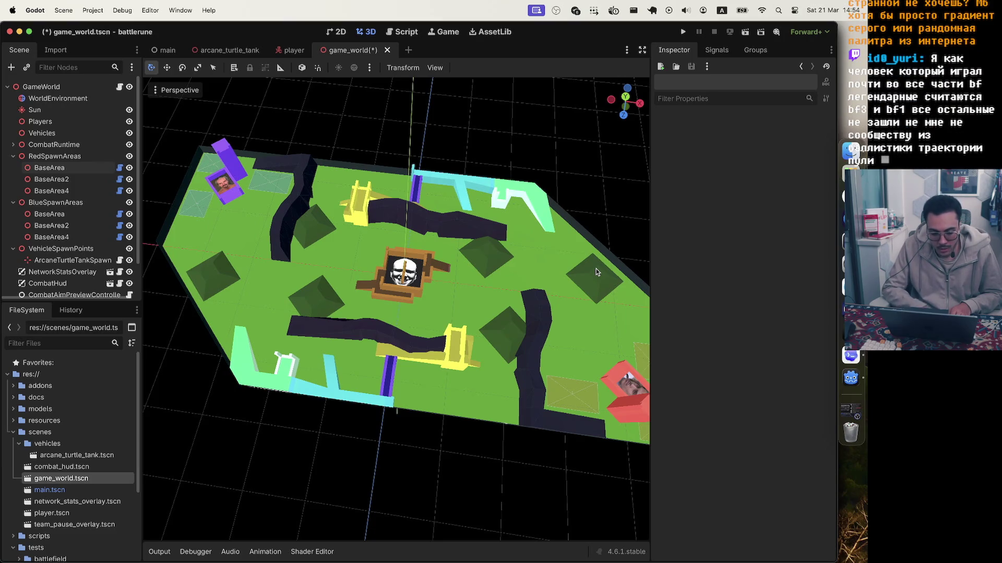
scroll(436, 265, "up", 6)
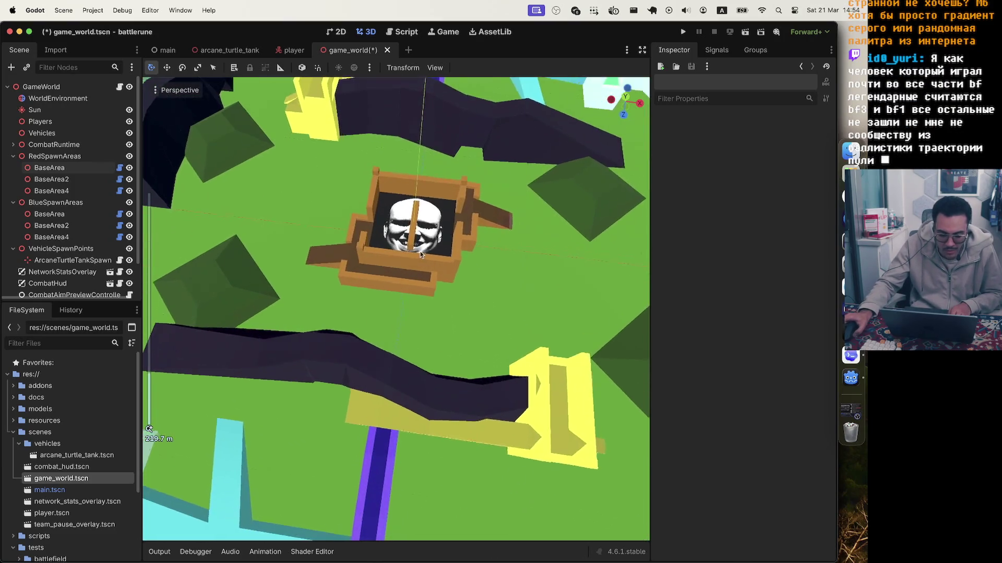
scroll(420, 255, "down", 8)
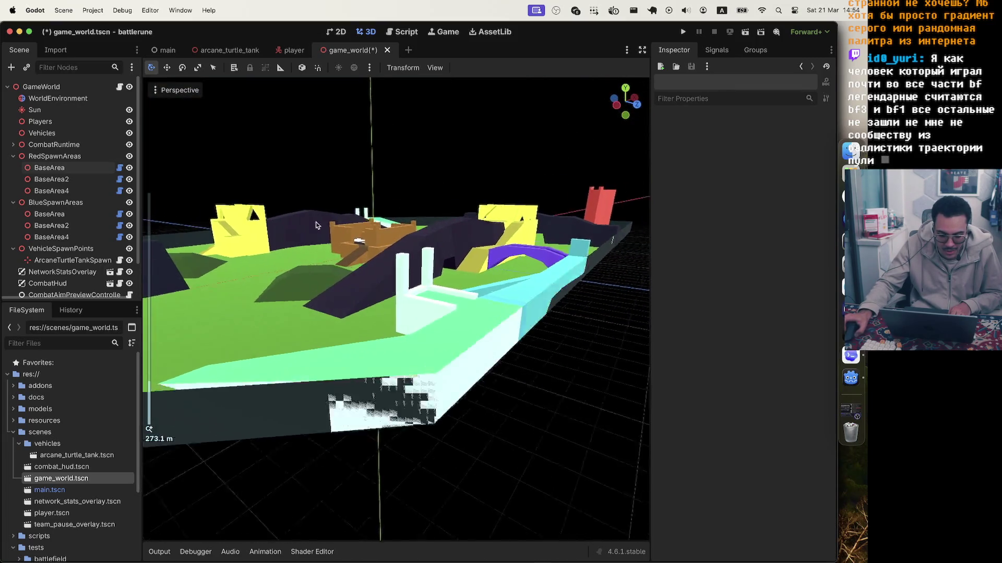
scroll(312, 226, "left", 10)
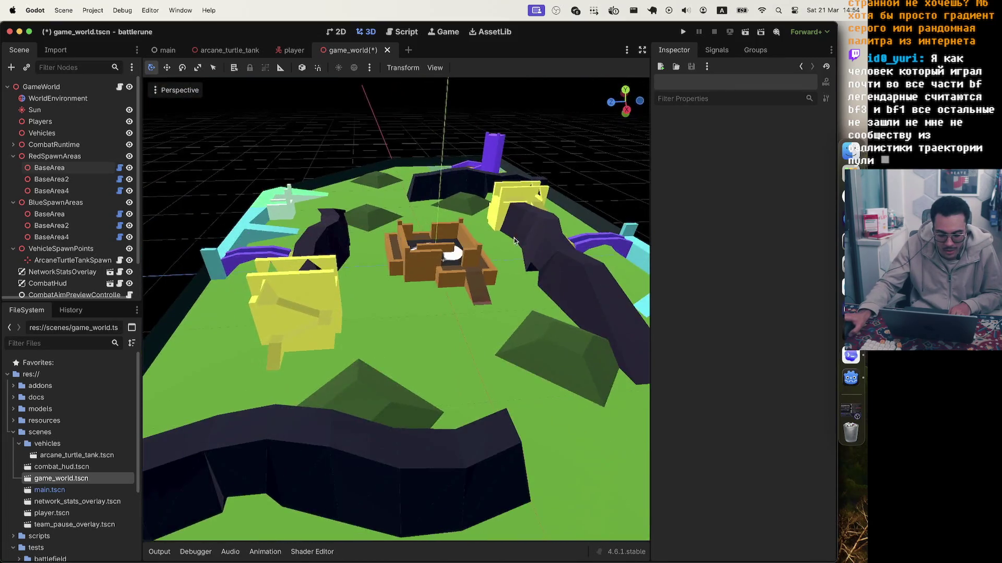
scroll(520, 241, "left", 5)
scroll(216, 179, "up", 4)
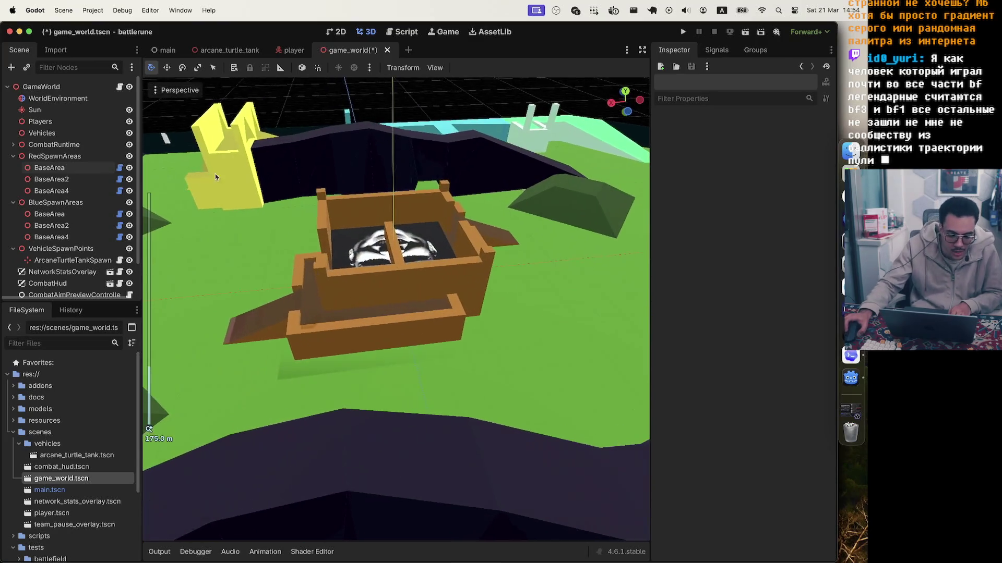
scroll(219, 175, "down", 5)
scroll(228, 167, "down", 5)
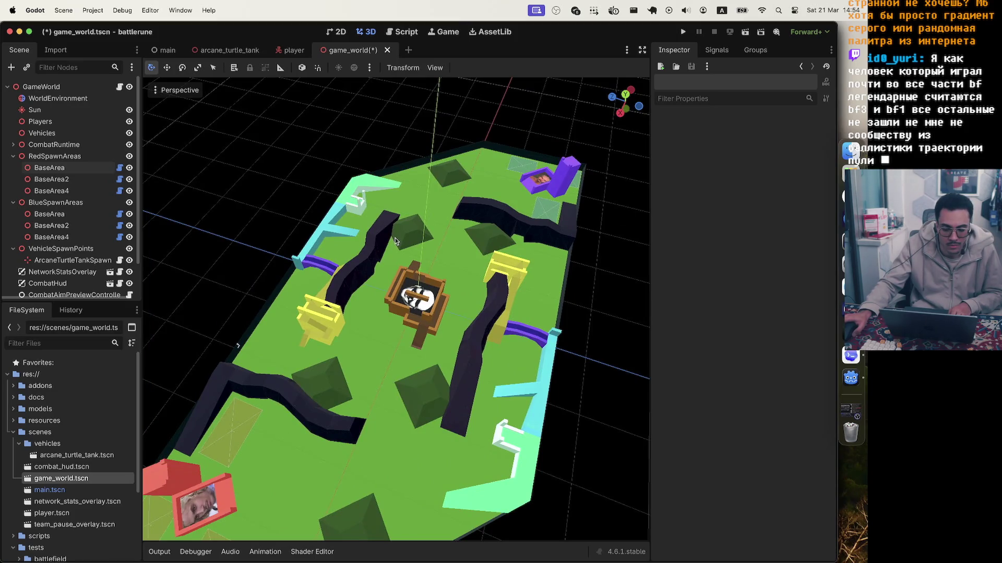
scroll(561, 290, "left", 5)
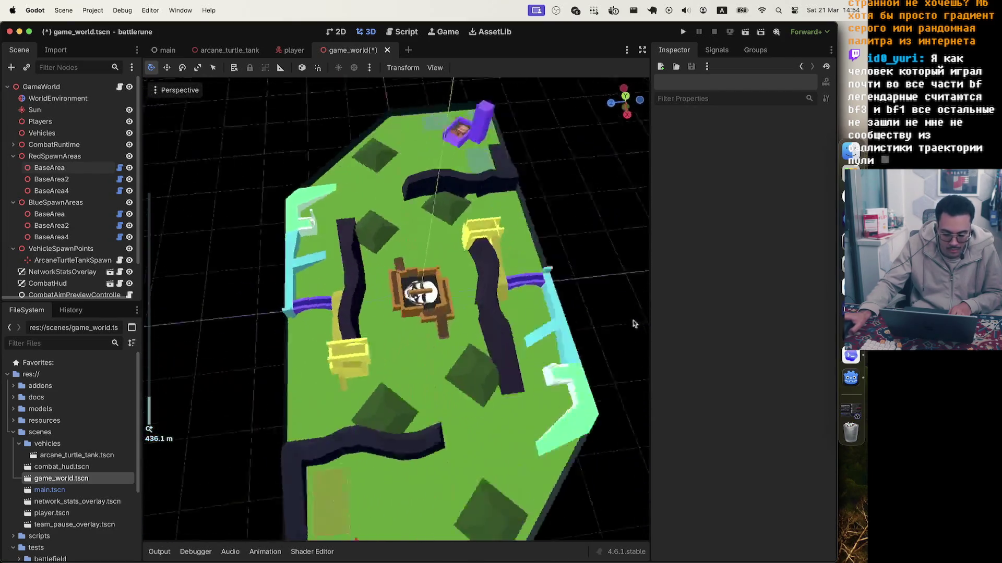
scroll(647, 305, "left", 10)
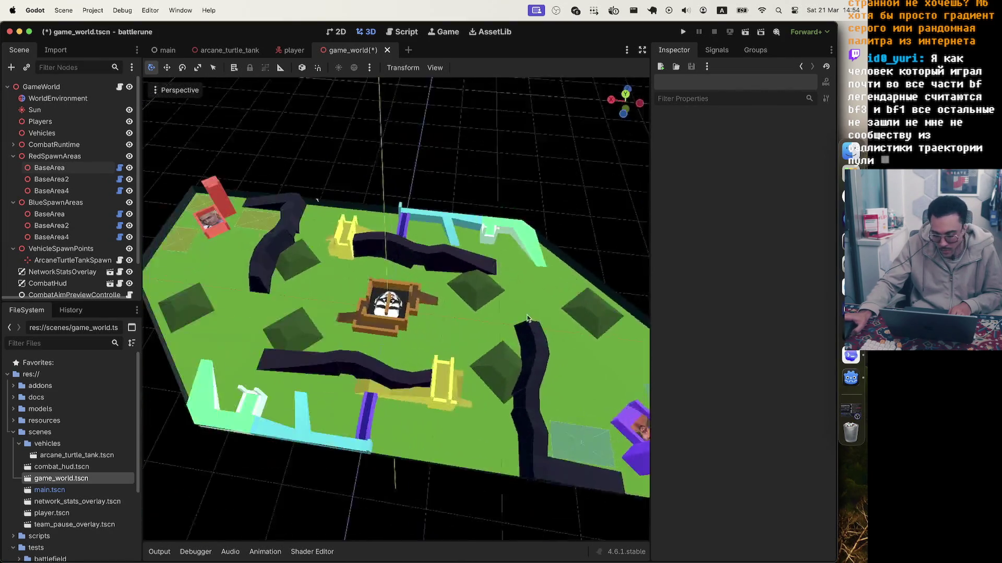
scroll(515, 311, "left", 3)
scroll(368, 253, "down", 5)
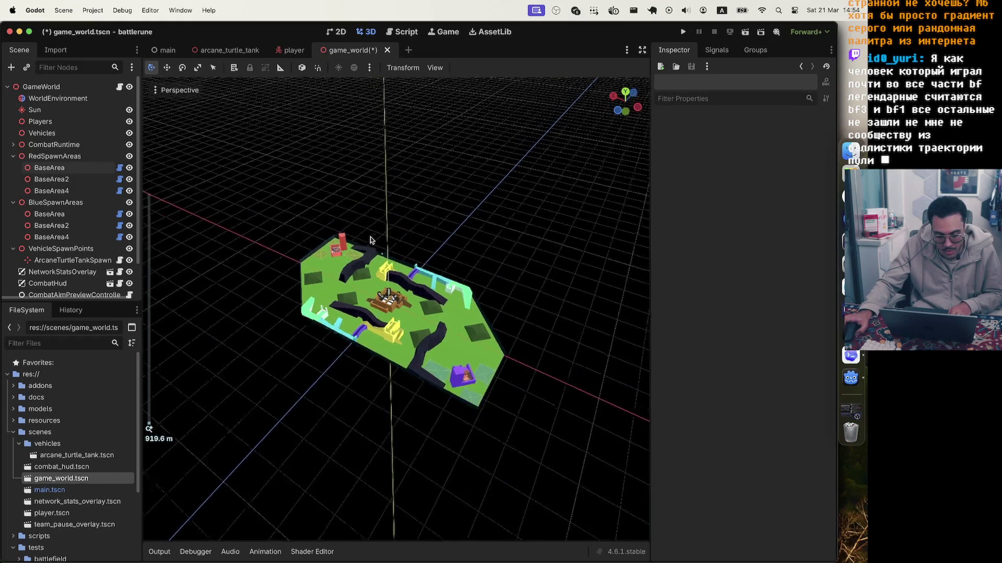
scroll(448, 342, "up", 6)
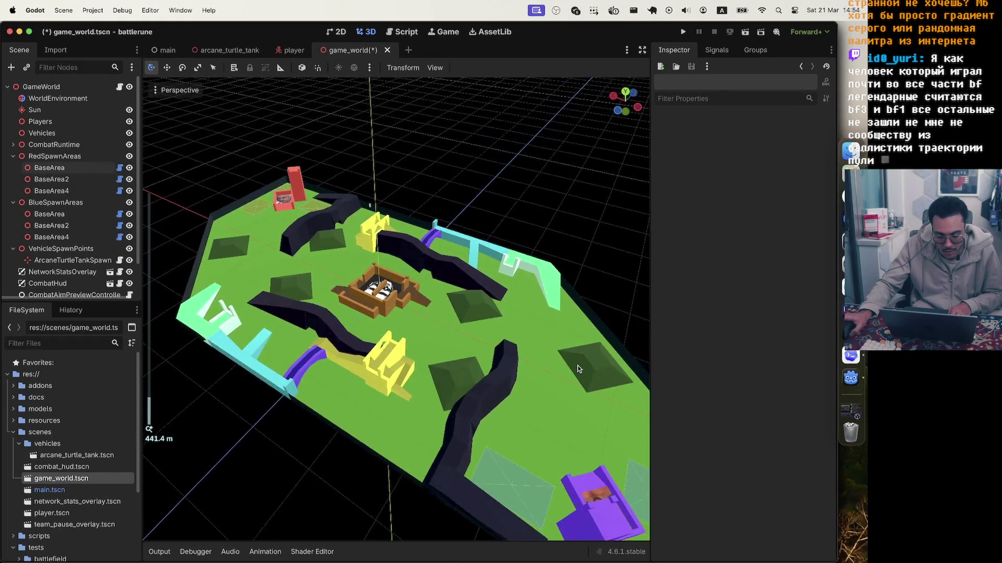
scroll(470, 350, "left", 8)
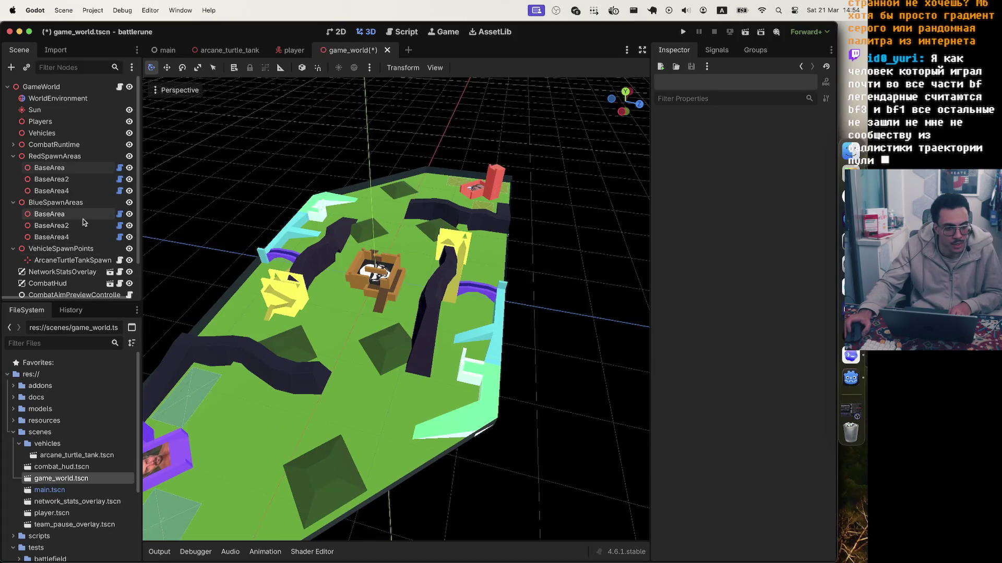
scroll(464, 339, "down", 4)
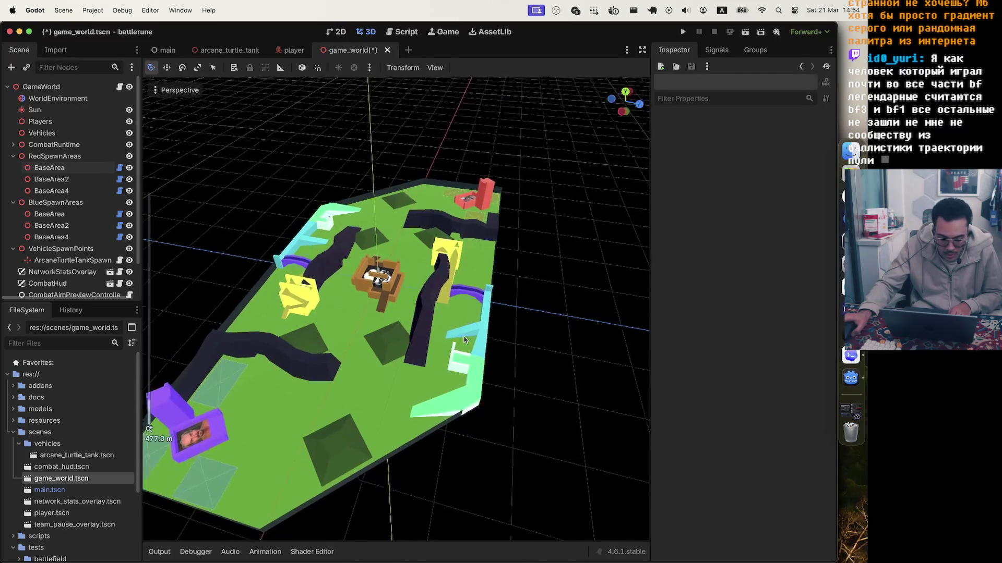
scroll(378, 291, "up", 5)
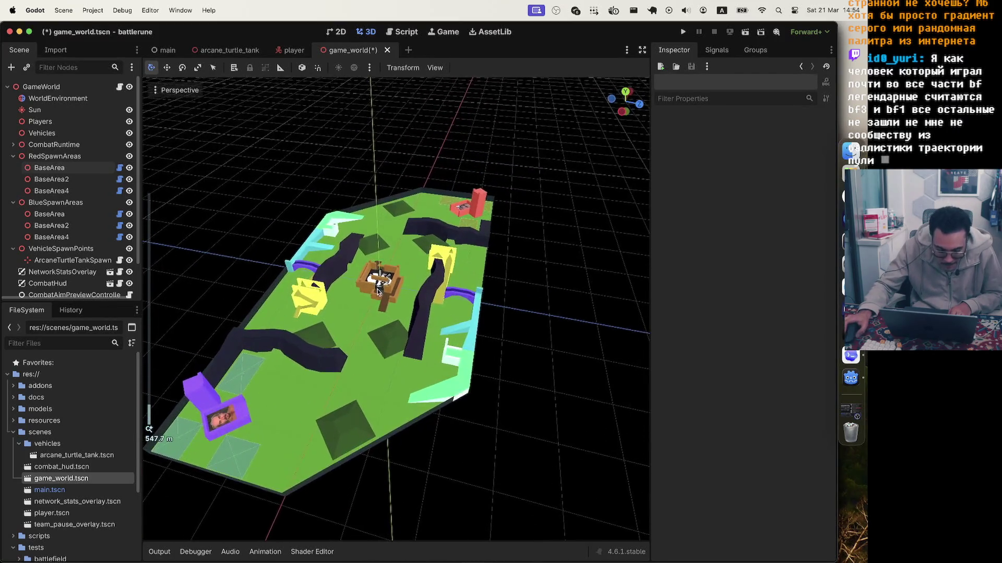
key("super+s")
- Run the project and fire a couple of shots in the game
left_click(683, 33)
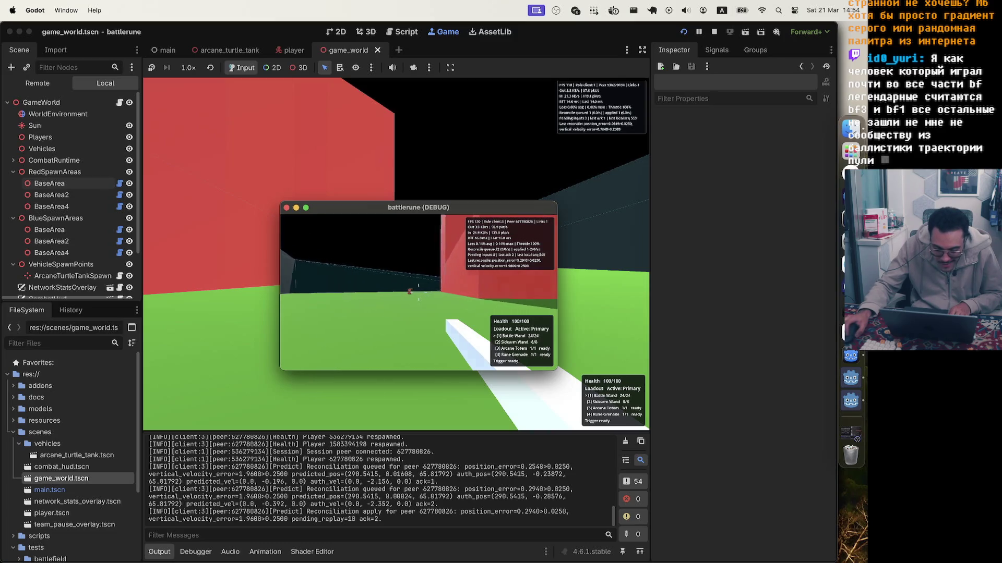
key("Escape")
left_click_drag(332, 209, 606, 245)
left_click(458, 261)
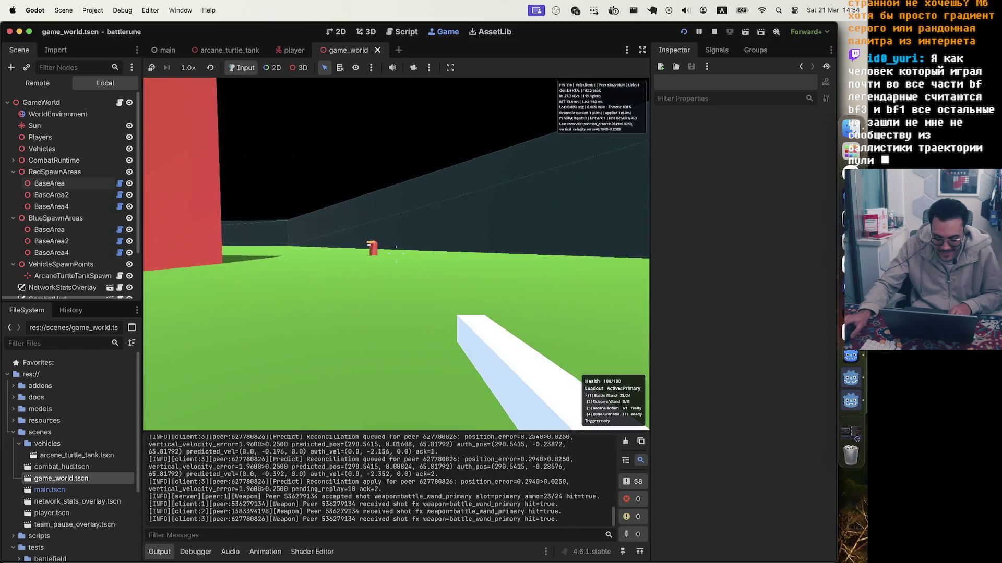
left_click(395, 254)
- Switch back to the battlerune (DEBUG) game window
key("super+Tab")
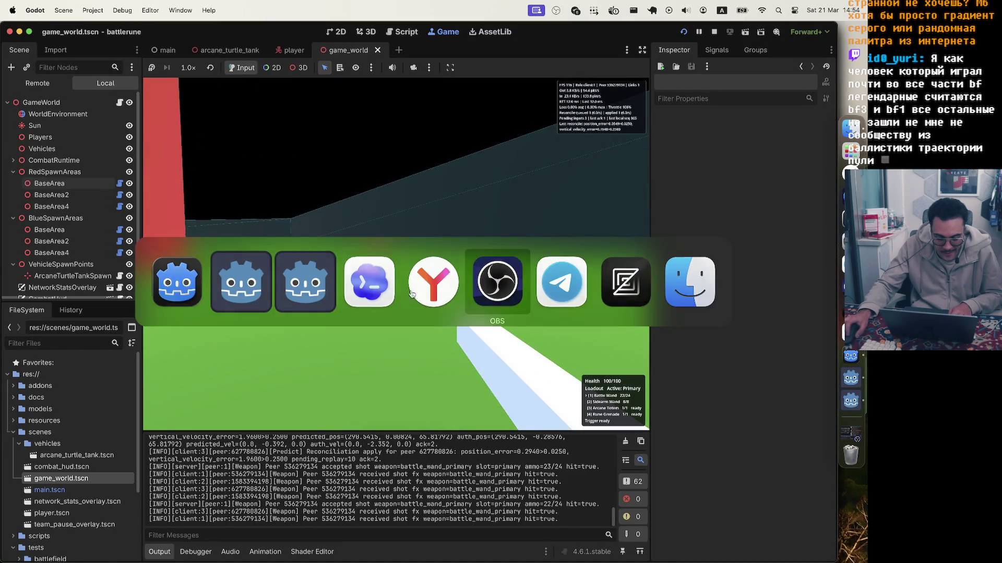
key("super+Tab")
key("Tab")
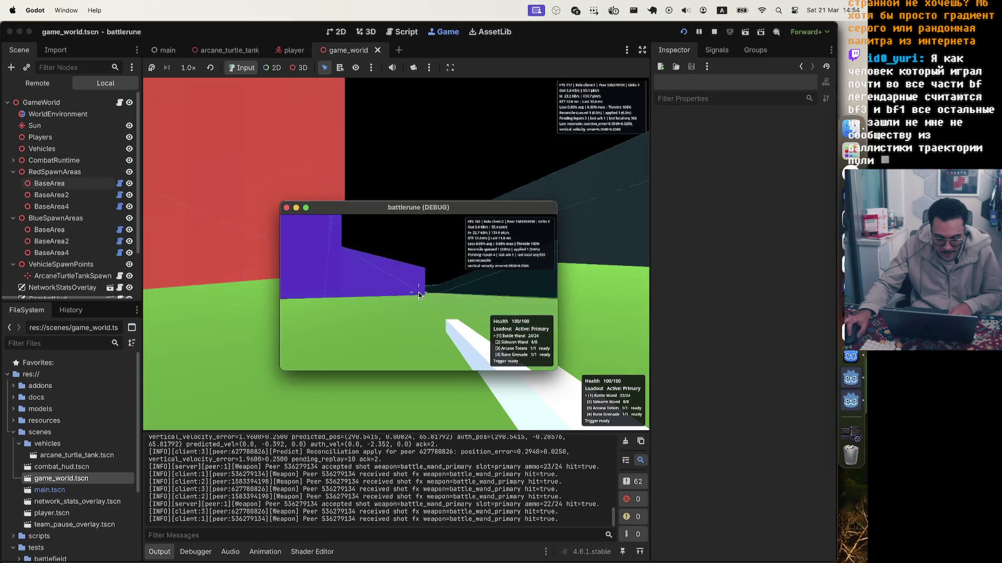
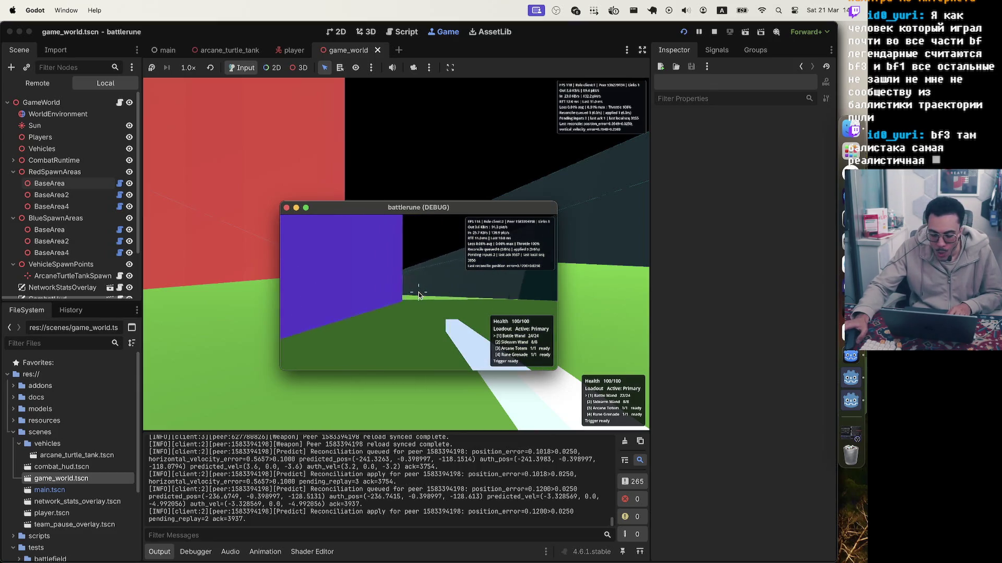
- Exit the running game and stop the debug session, returning game_world.tscn to the 3D editor
key("Escape")
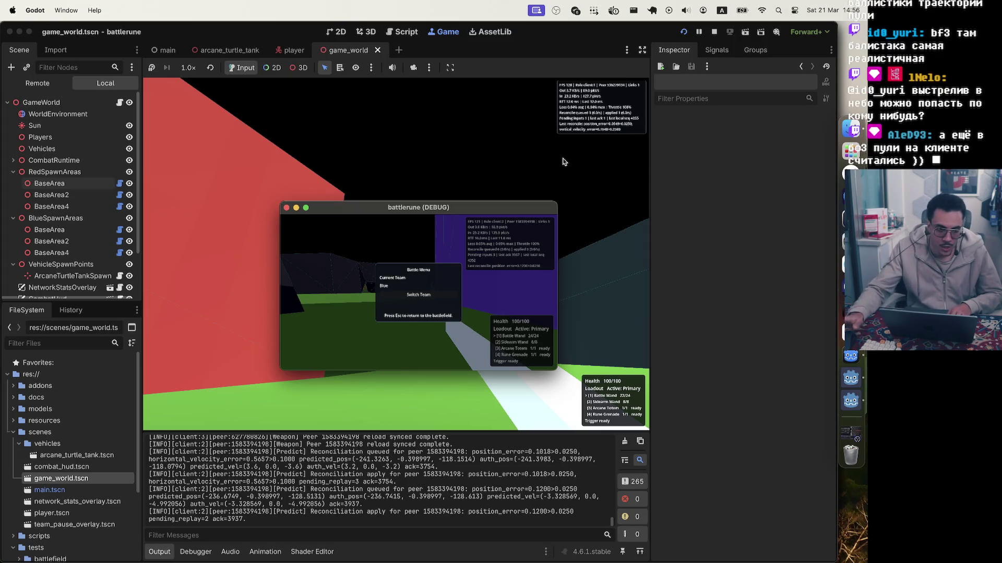
left_click(703, 40)
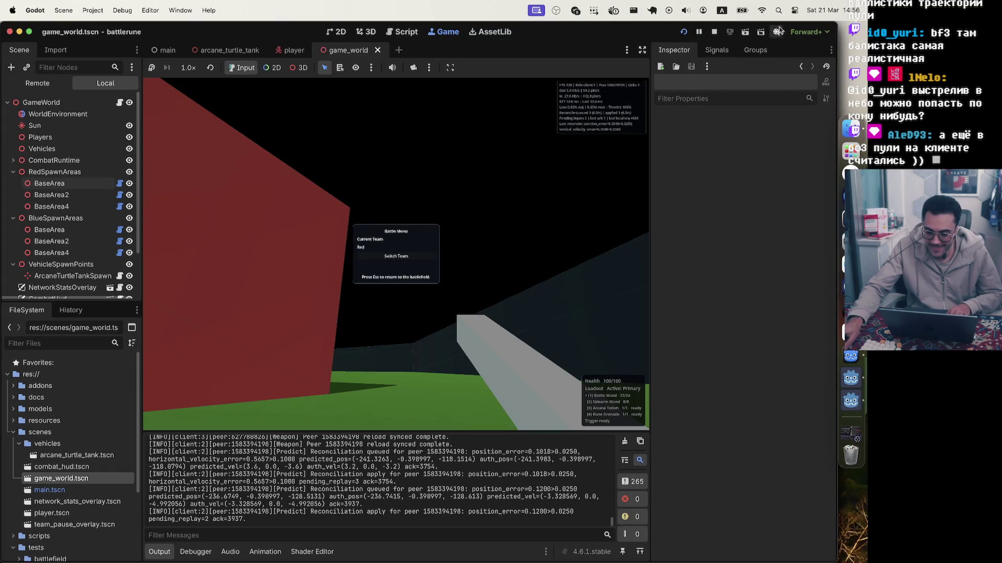
left_click(716, 35)
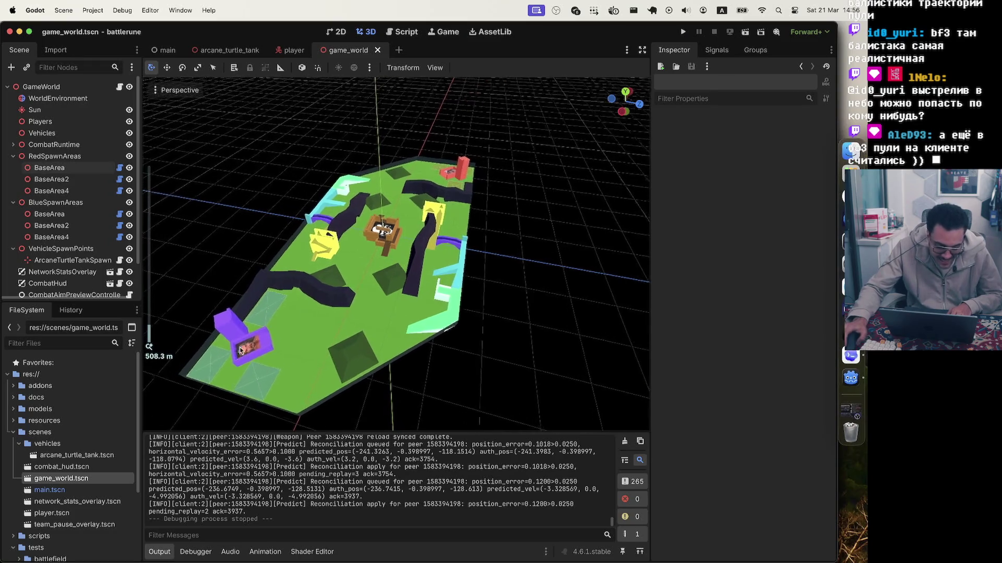
scroll(548, 274, "down", 10)
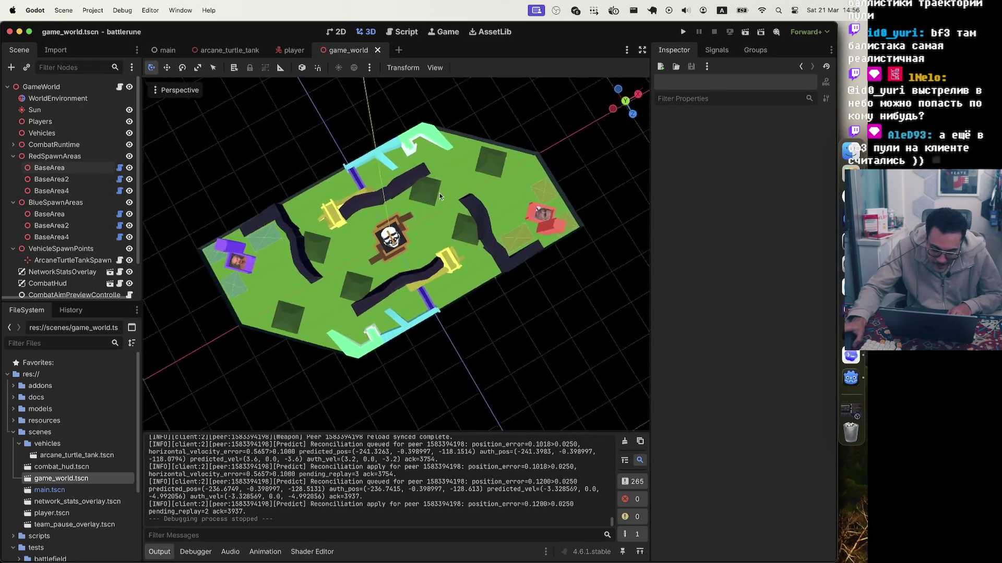
scroll(416, 192, "left", 2)
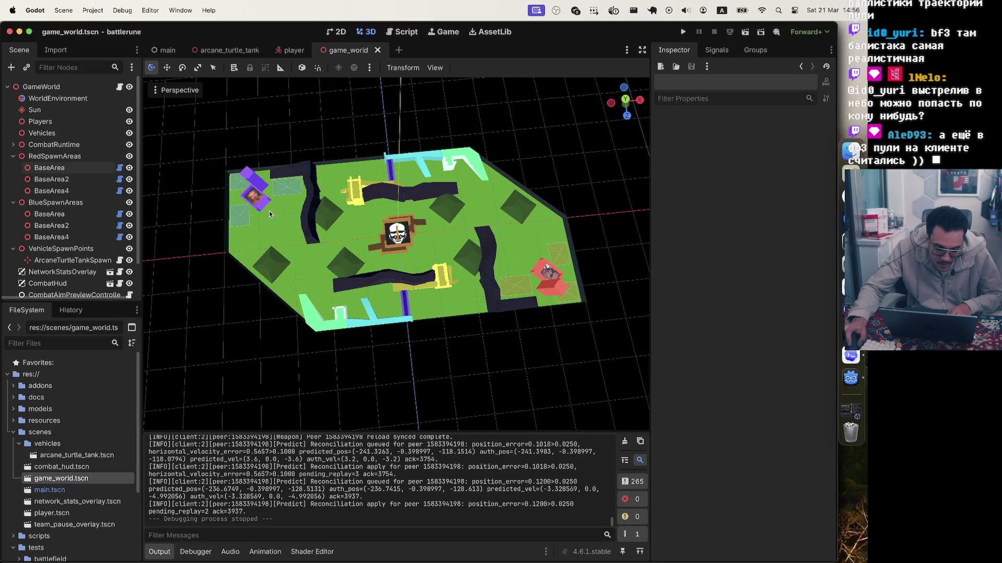
scroll(266, 219, "up", 5)
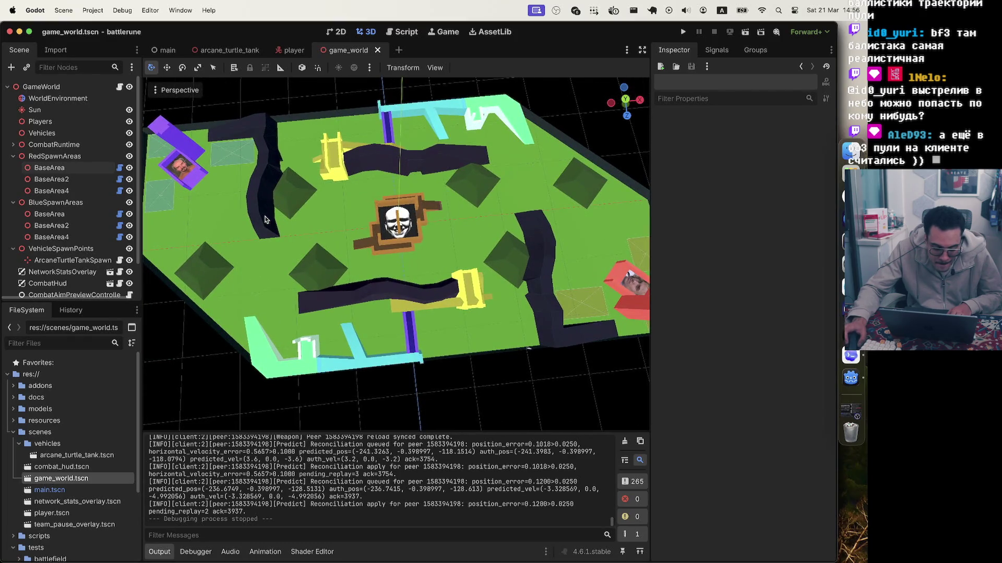
scroll(264, 219, "down", 1)
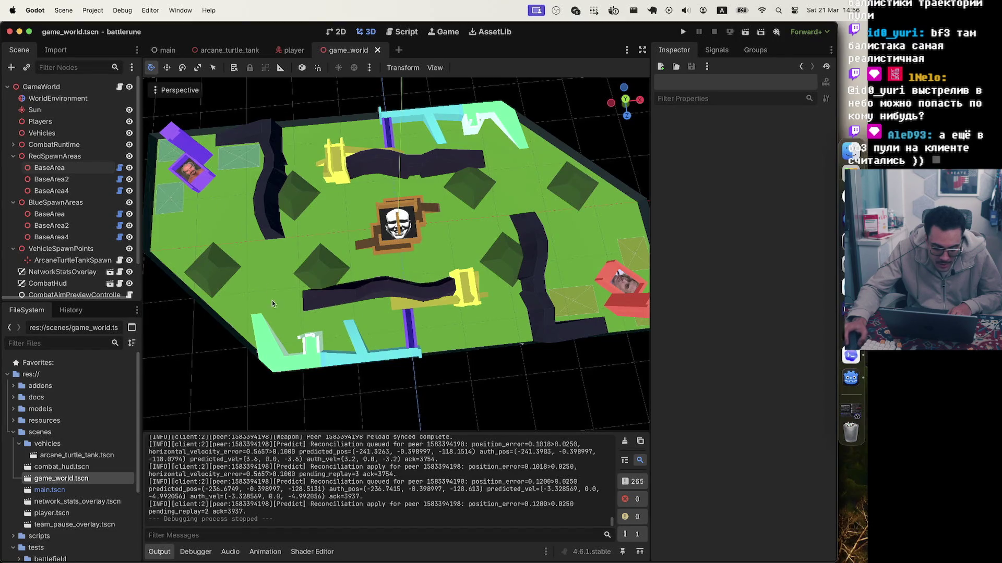
scroll(305, 348, "down", 5)
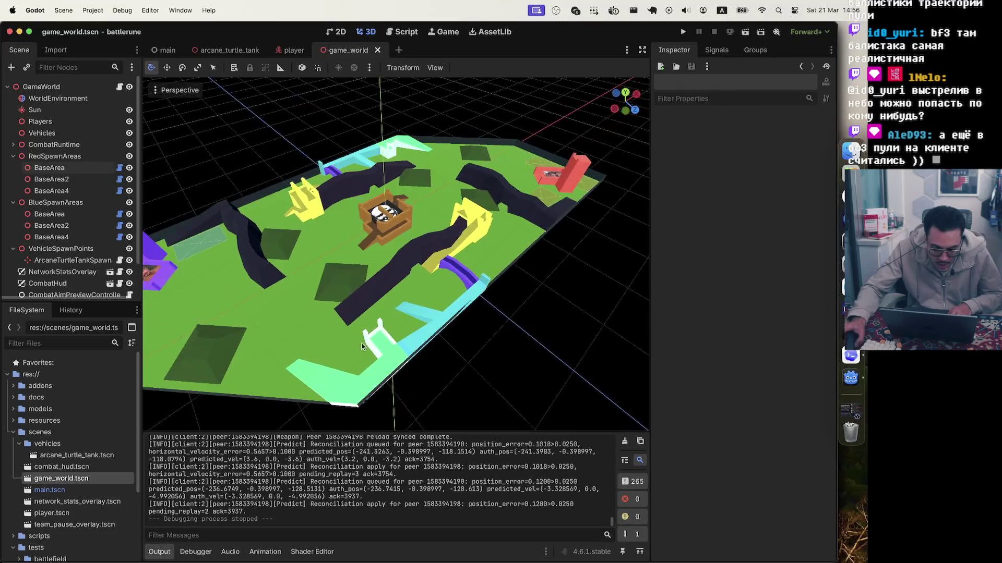
scroll(433, 317, "down", 5)
scroll(433, 317, "left", 3)
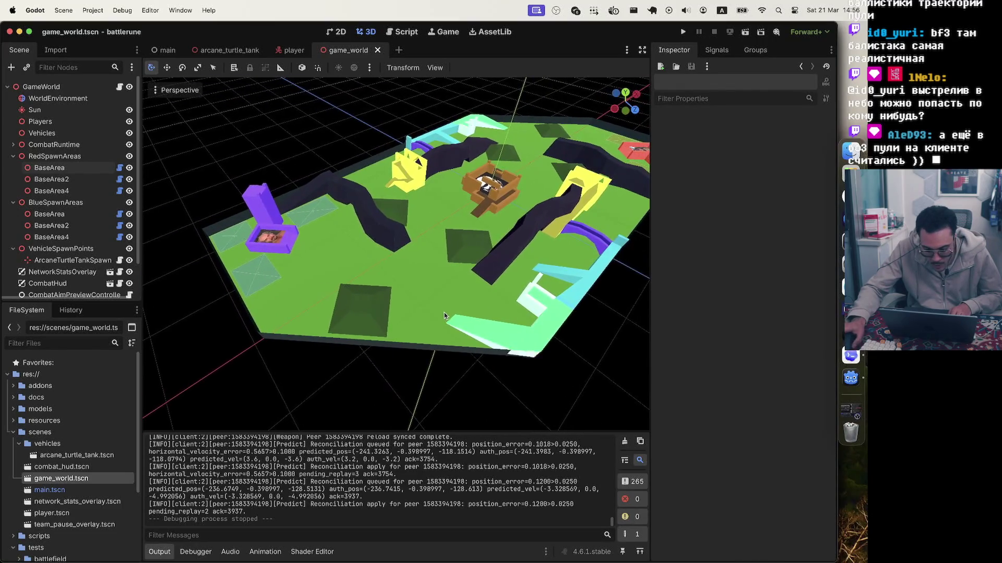
scroll(449, 312, "left", 5)
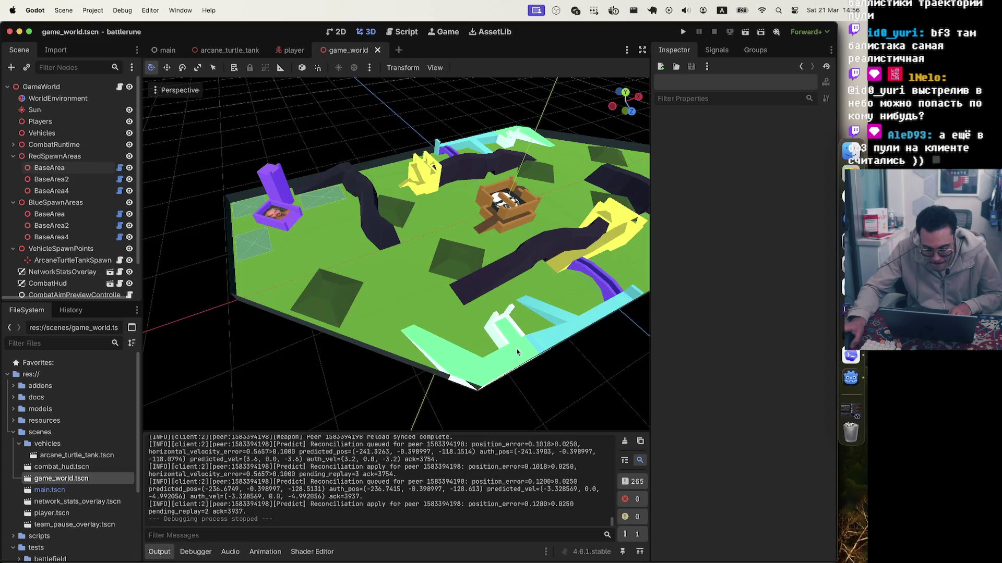
scroll(509, 336, "up", 5)
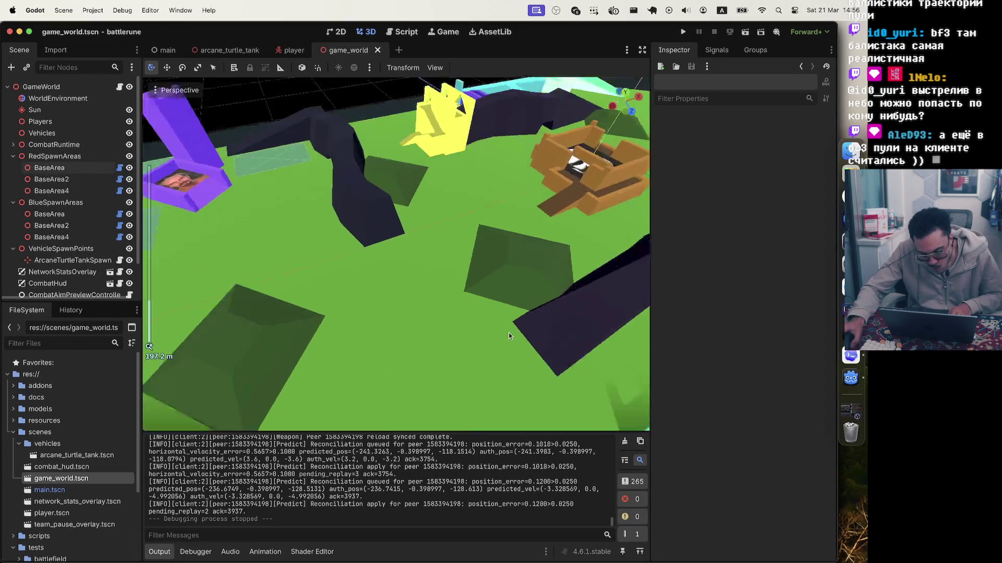
scroll(509, 334, "down", 5)
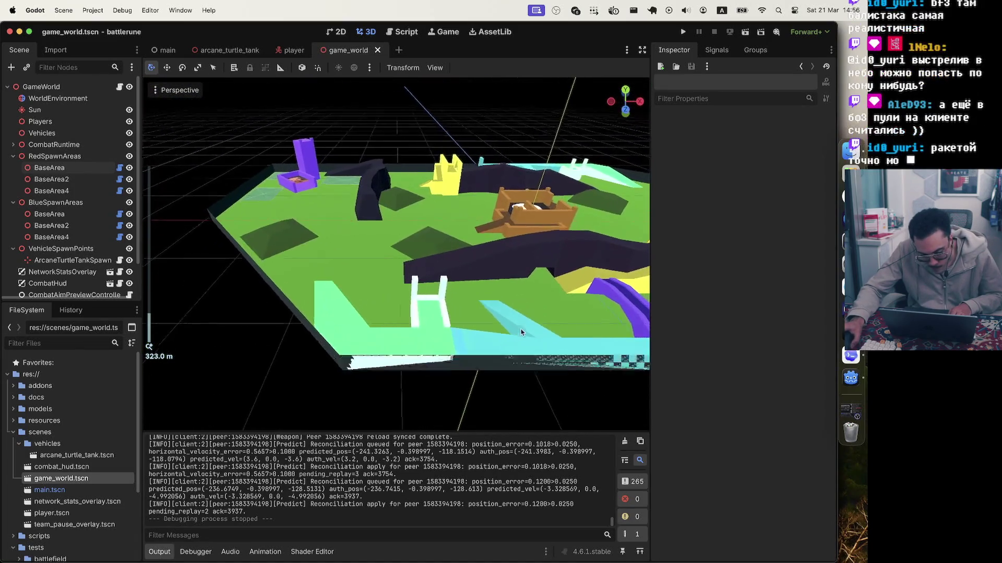
scroll(522, 333, "up", 3)
scroll(410, 351, "up", 5)
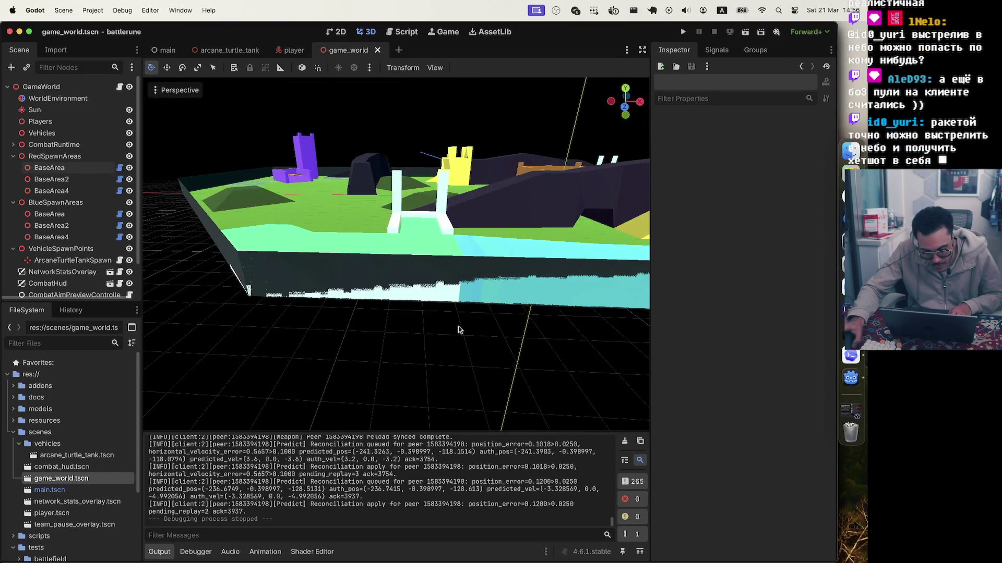
scroll(458, 328, "down", 5)
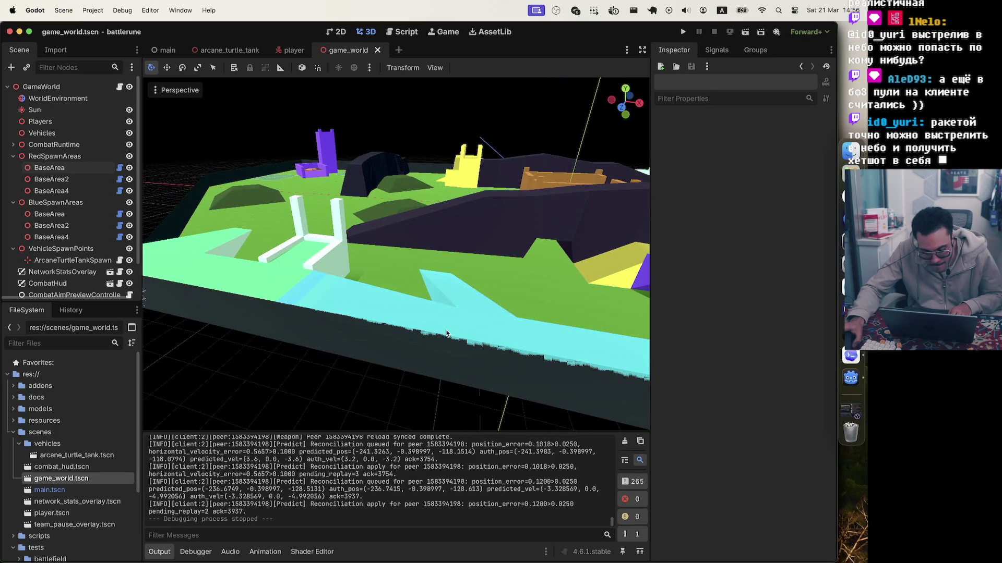
scroll(446, 334, "down", 5)
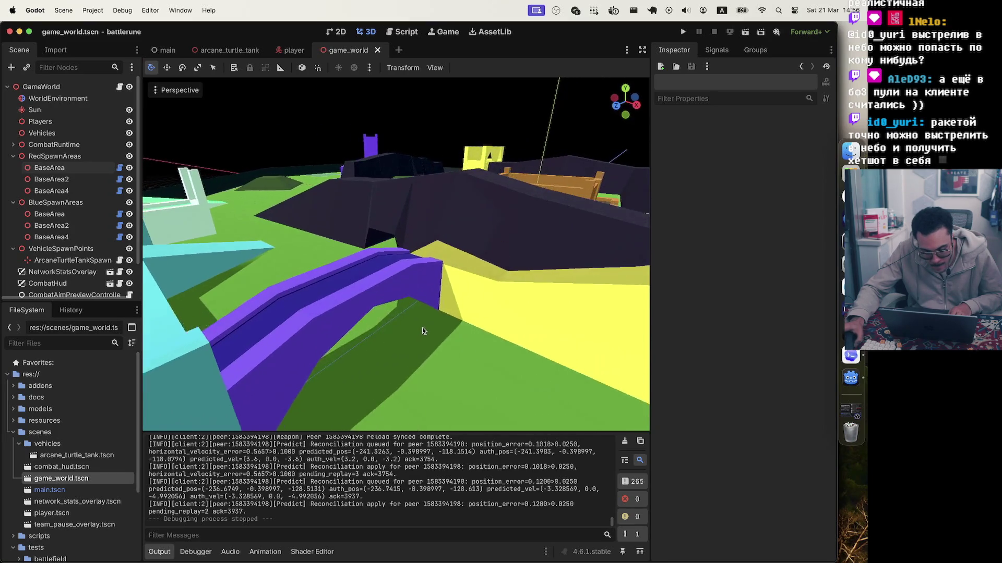
scroll(423, 331, "down", 5)
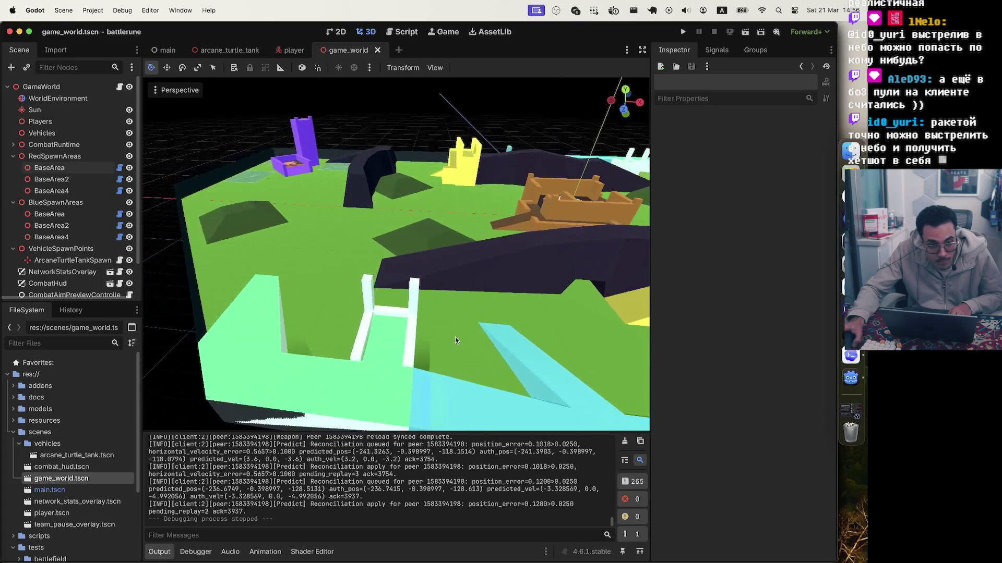
scroll(455, 340, "down", 5)
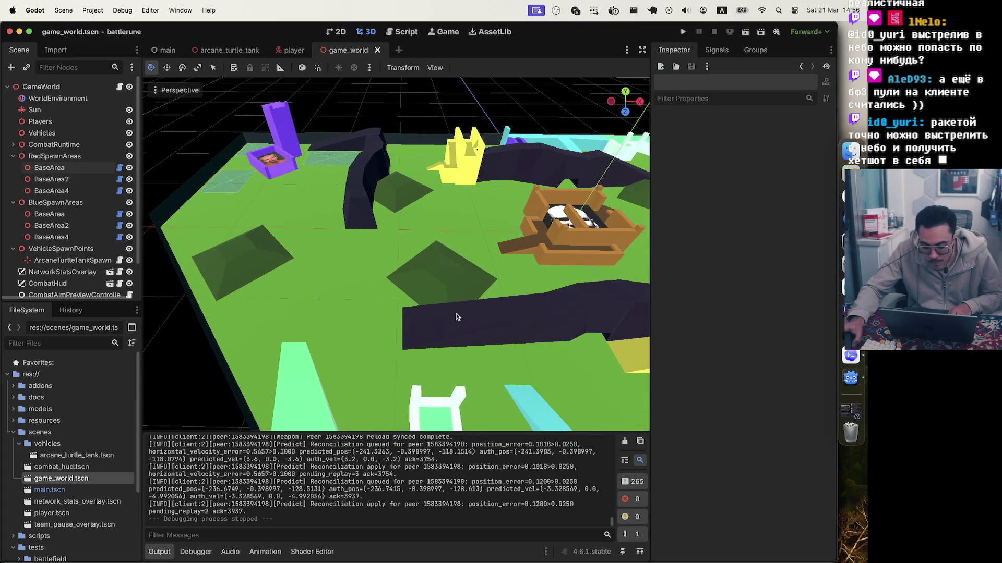
scroll(458, 321, "down", 5)
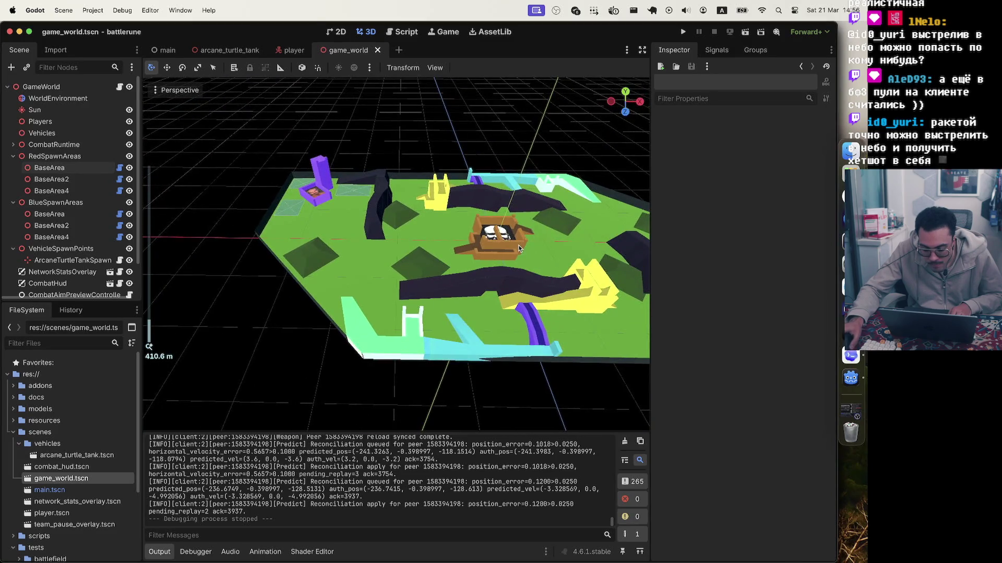
scroll(519, 249, "up", 5)
scroll(500, 256, "down", 5)
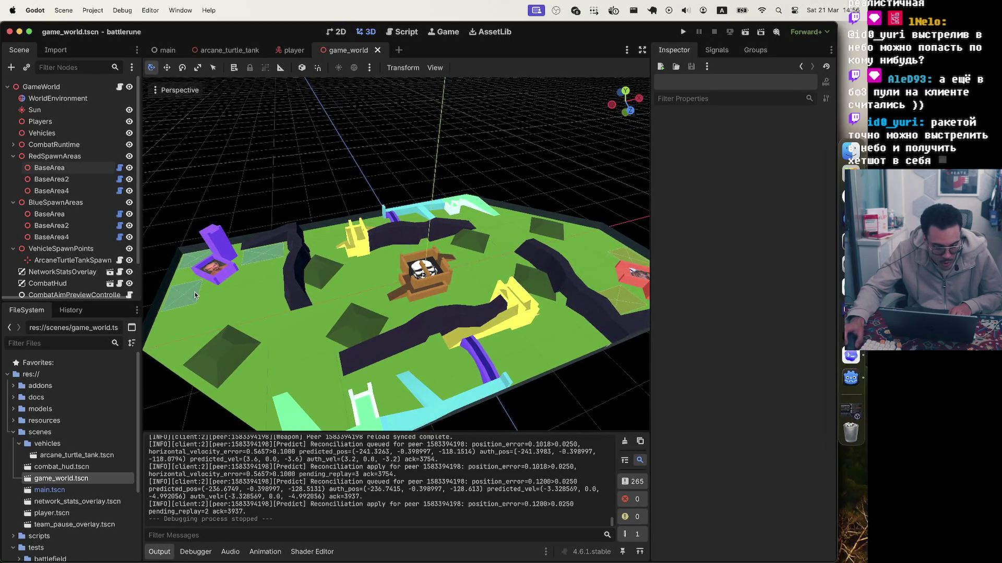
scroll(226, 268, "up", 5)
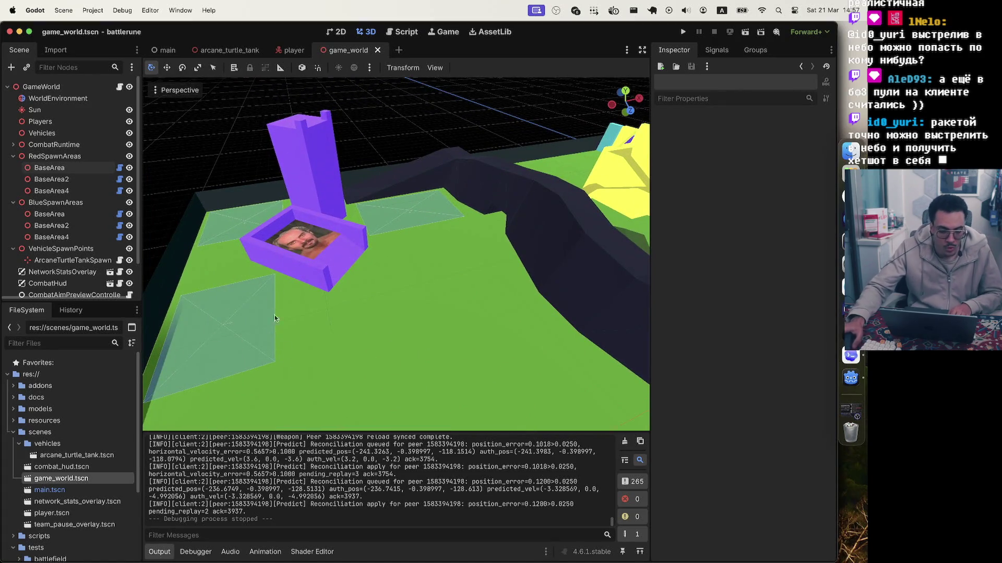
scroll(456, 292, "down", 8)
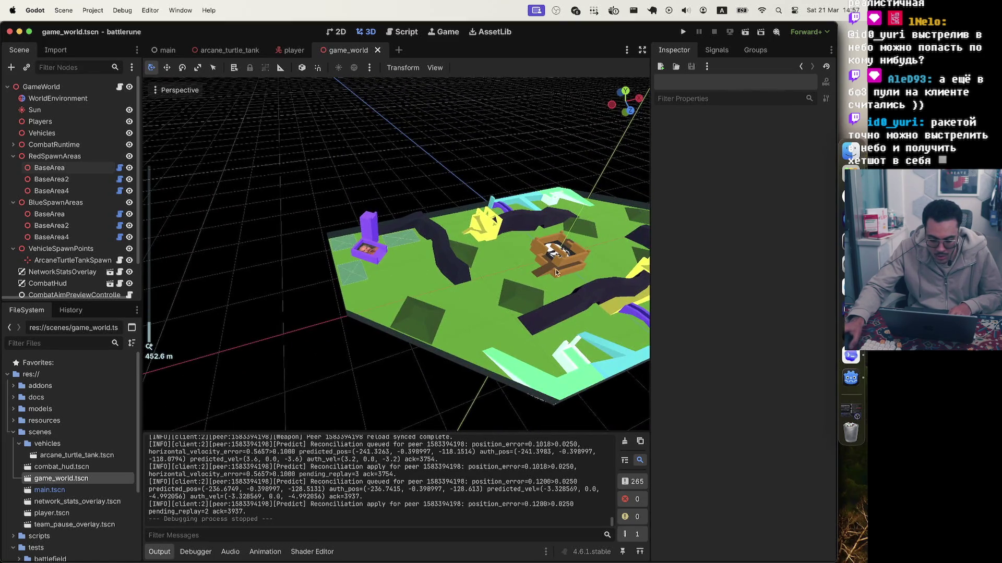
scroll(556, 272, "right", 10)
scroll(508, 297, "right", 2)
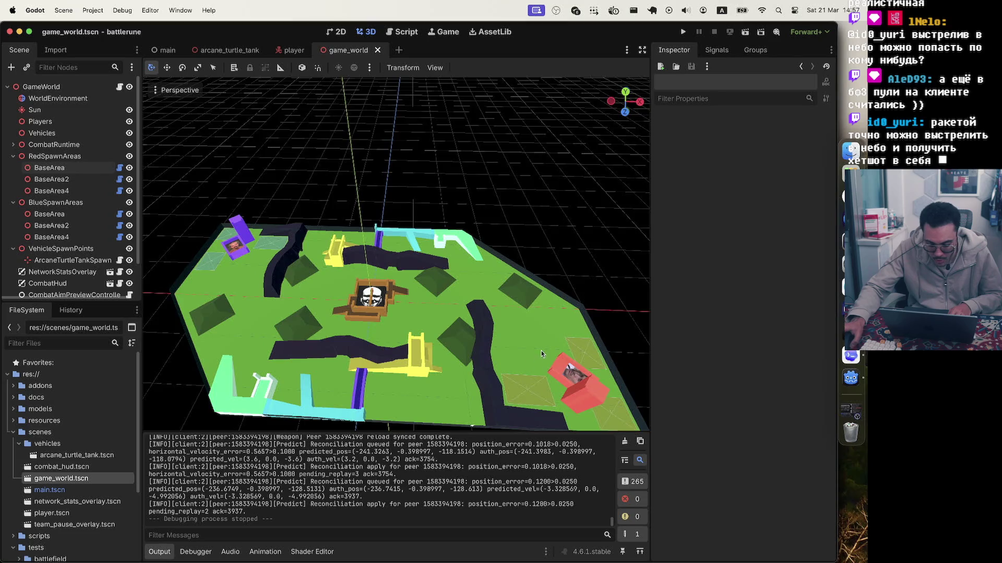
scroll(540, 350, "left", 5)
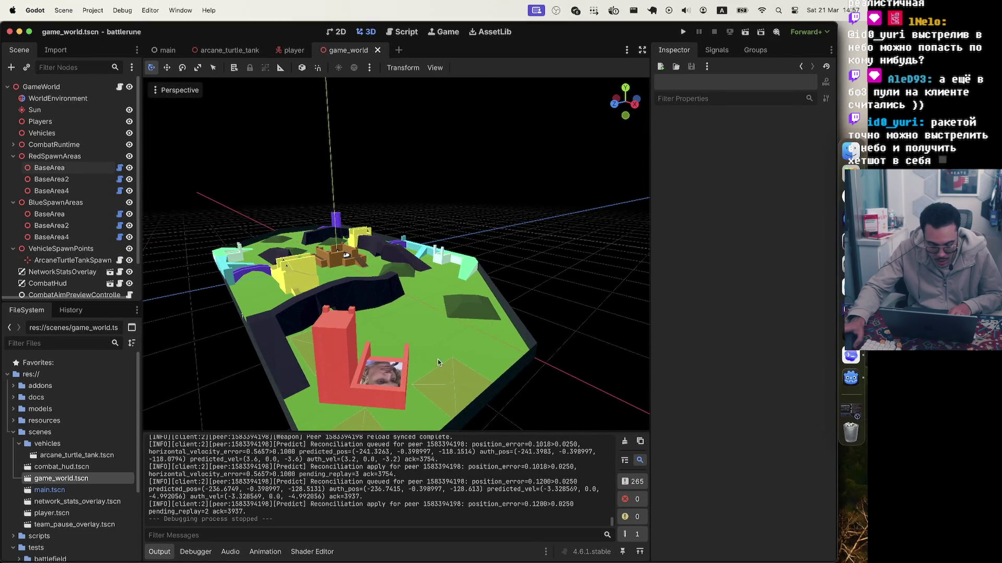
scroll(426, 371, "left", 3)
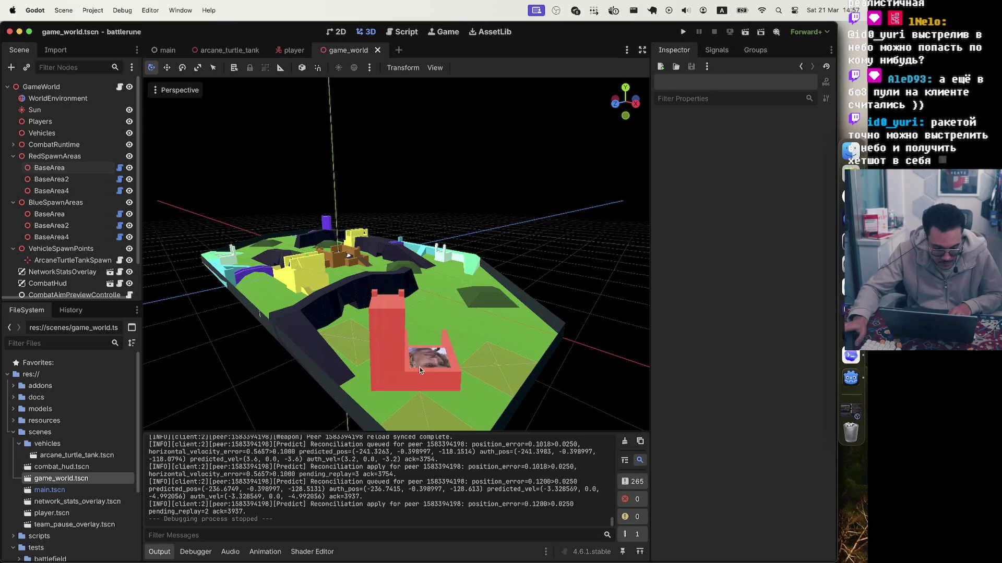
mouse_move(431, 369)
left_mouse_down()
mouse_move(372, 366)
mouse_move(386, 345)
left_mouse_up()
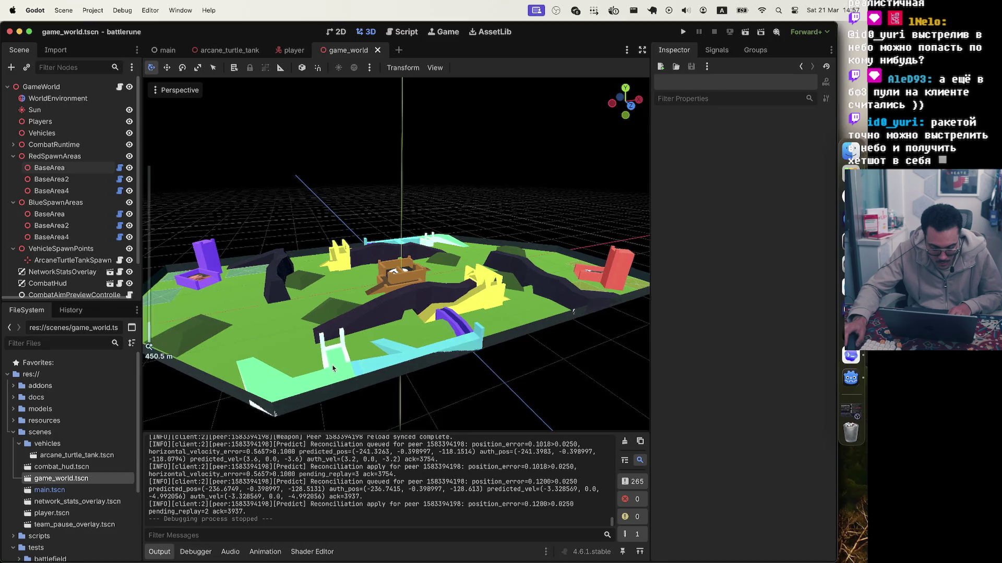
scroll(334, 365, "up", 5)
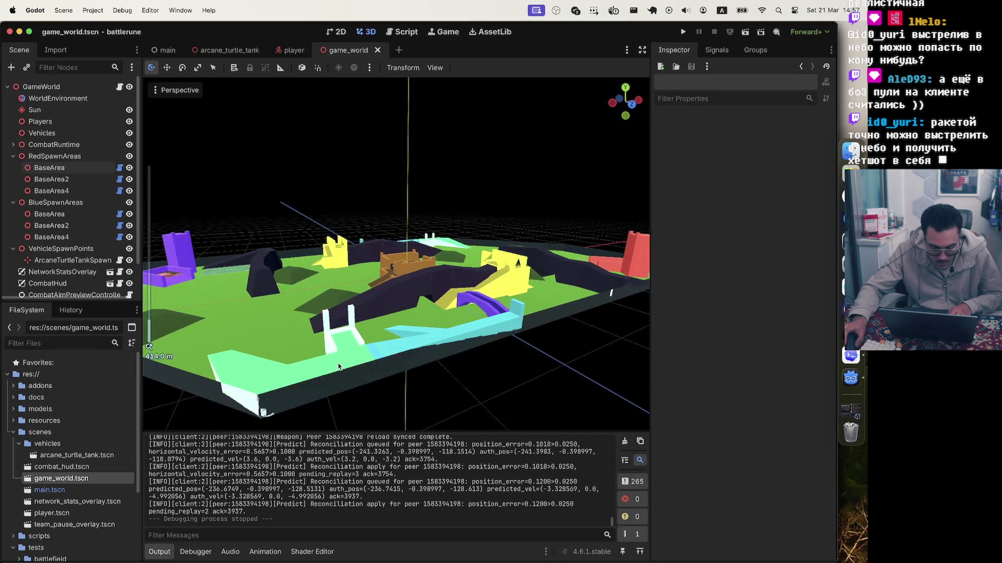
scroll(339, 367, "down", 3)
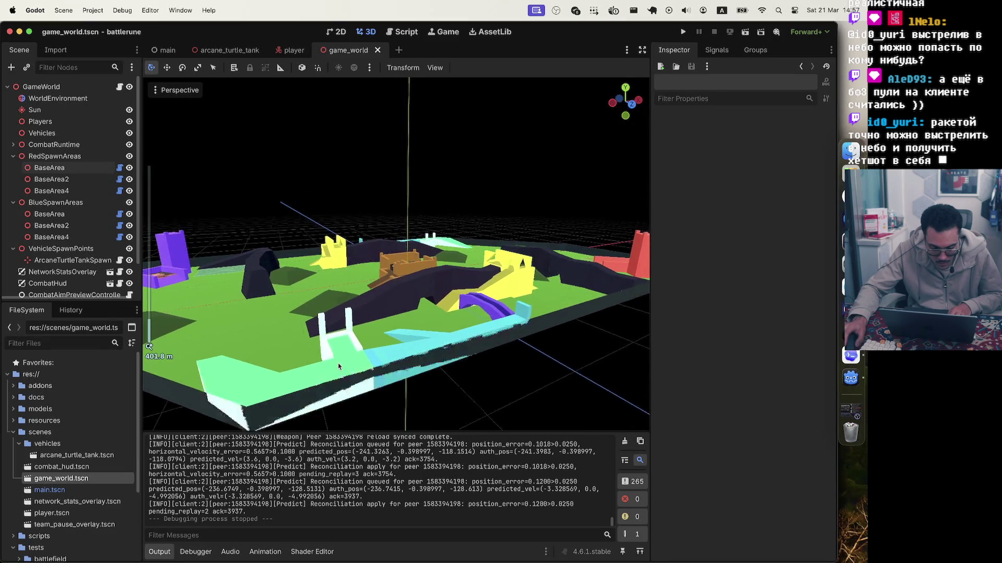
mouse_move(338, 367)
left_mouse_down()
mouse_move(483, 350)
mouse_move(414, 340)
left_mouse_up()
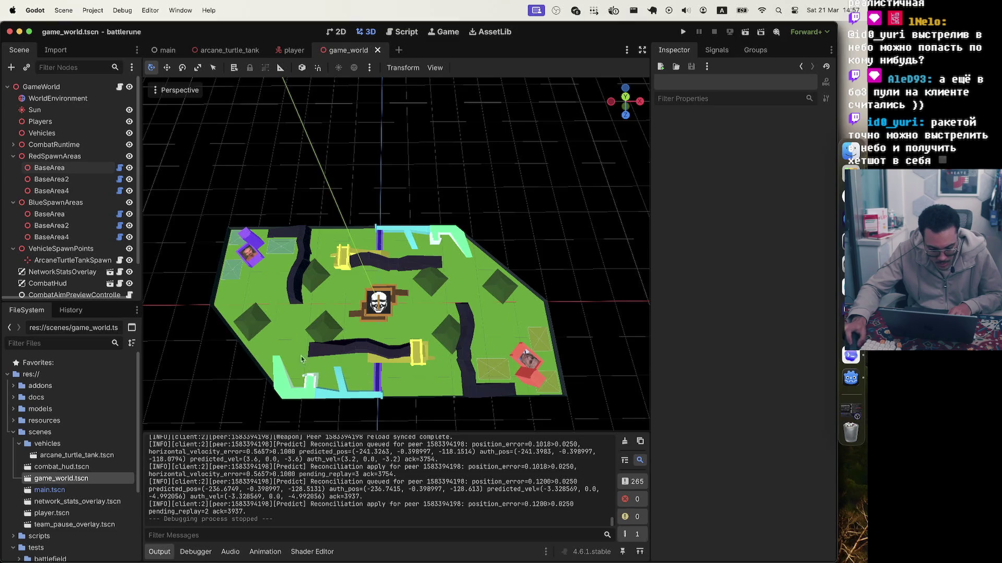
scroll(296, 364, "up", 3)
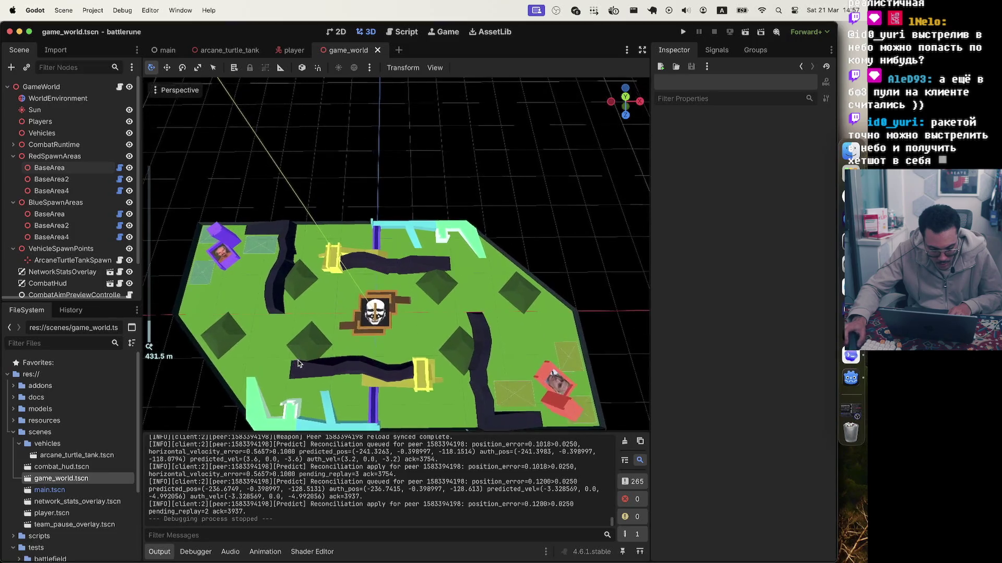
scroll(300, 344, "up", 3)
scroll(296, 374, "down", 2)
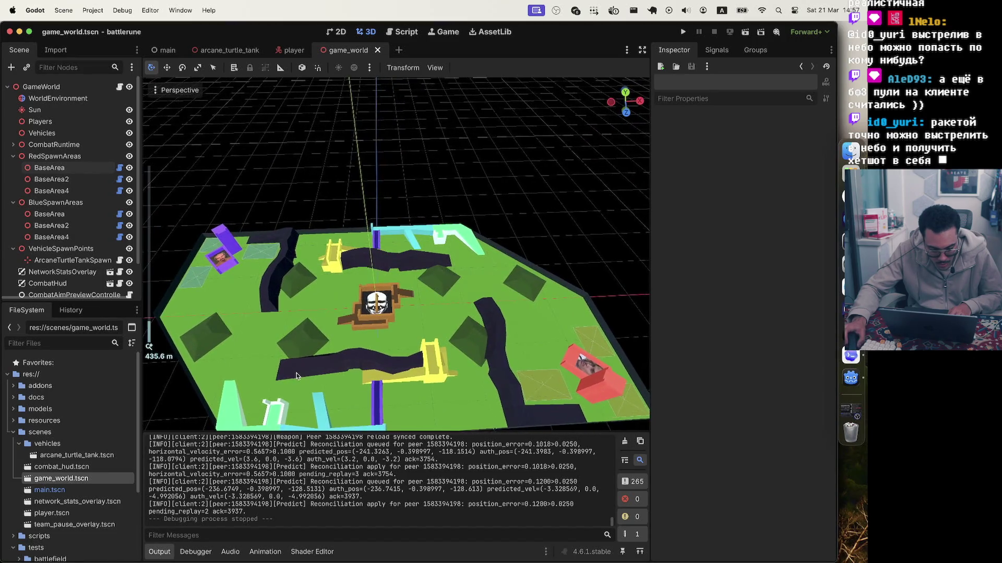
scroll(297, 376, "down", 2)
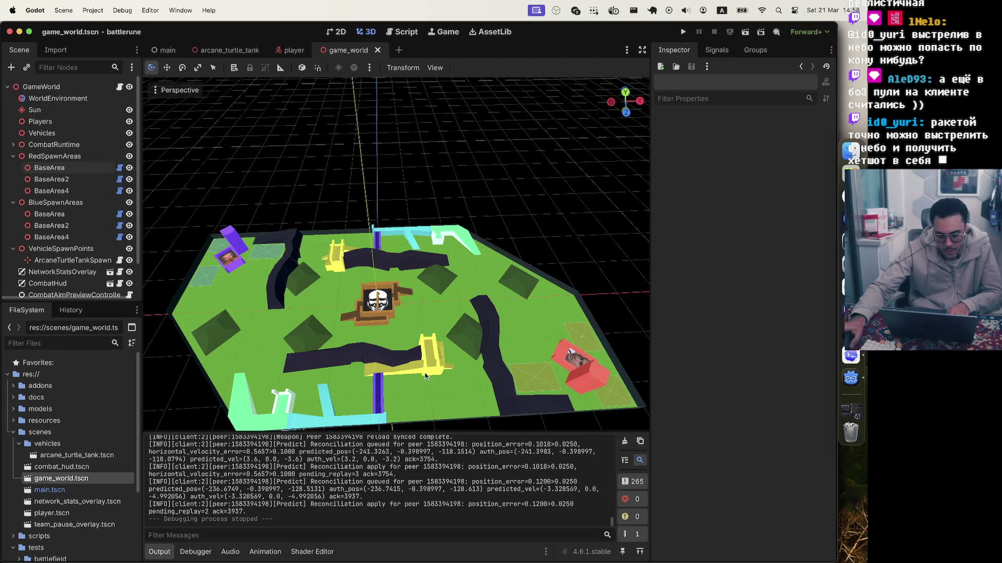
scroll(431, 377, "up", 5)
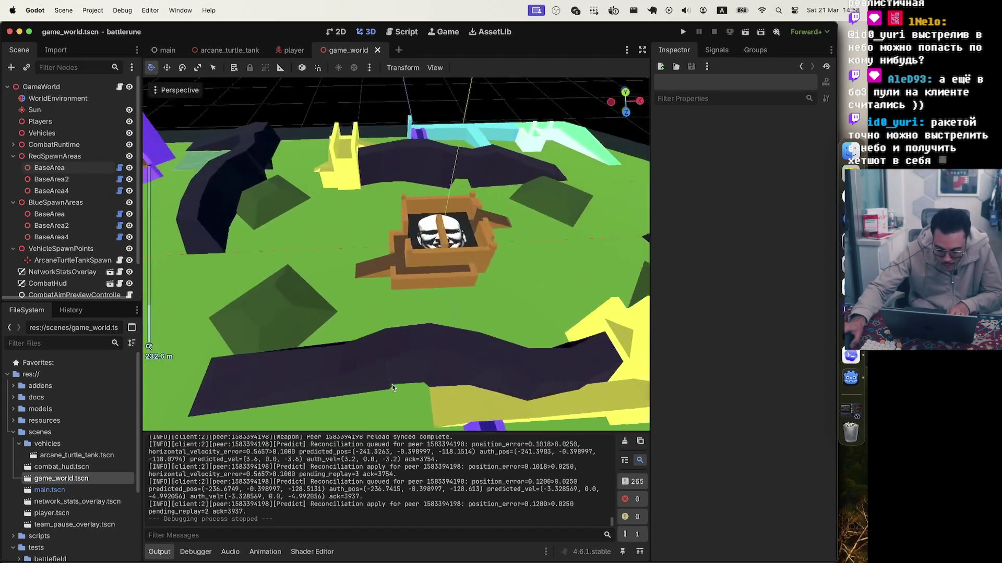
scroll(431, 356, "down", 5)
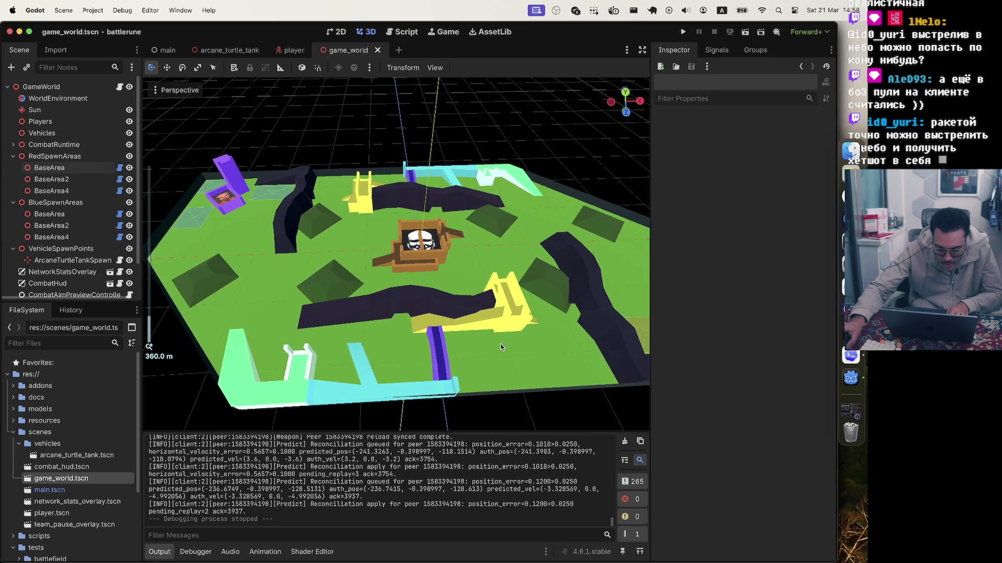
scroll(499, 343, "down", 3)
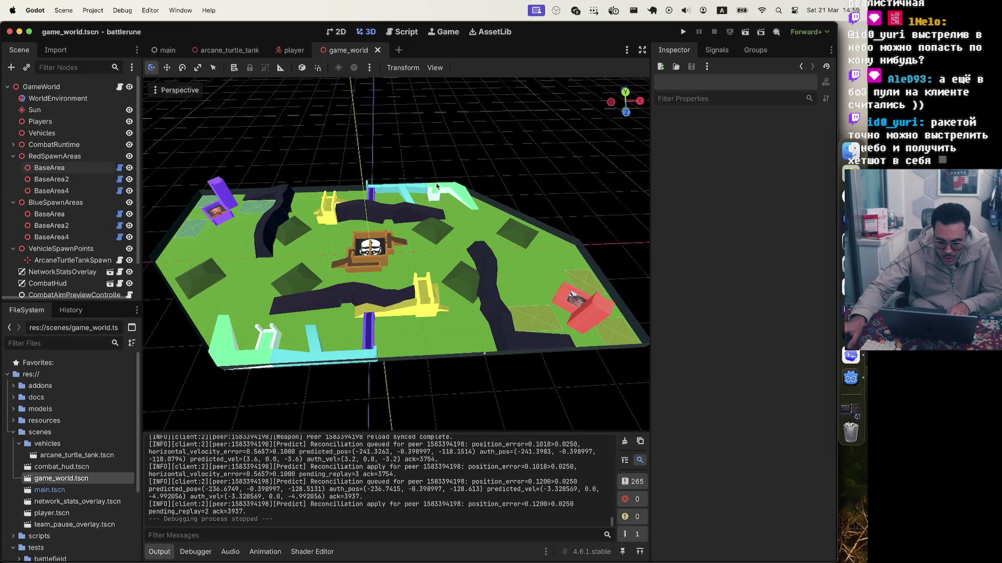
scroll(457, 231, "left", 5)
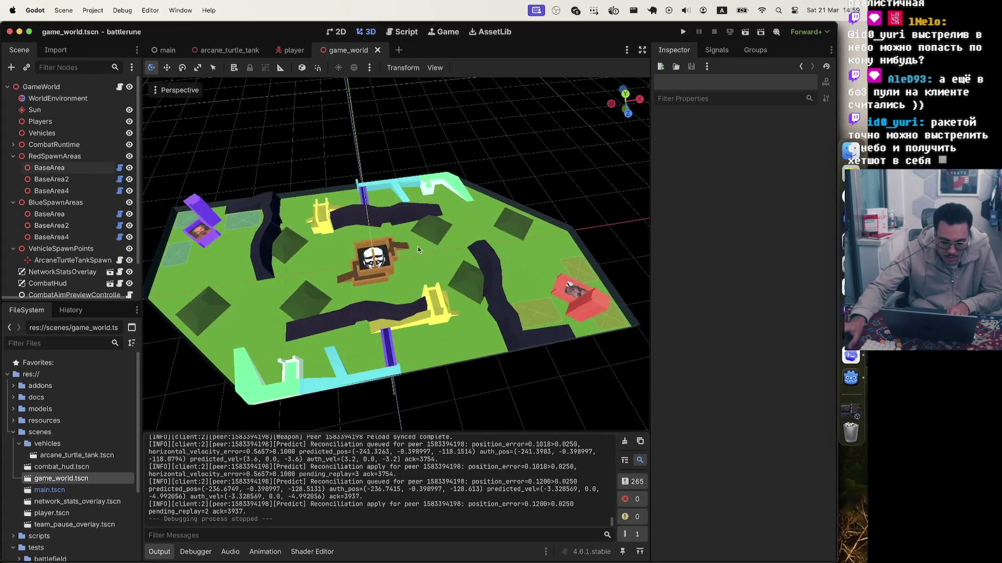
scroll(505, 256, "left", 5)
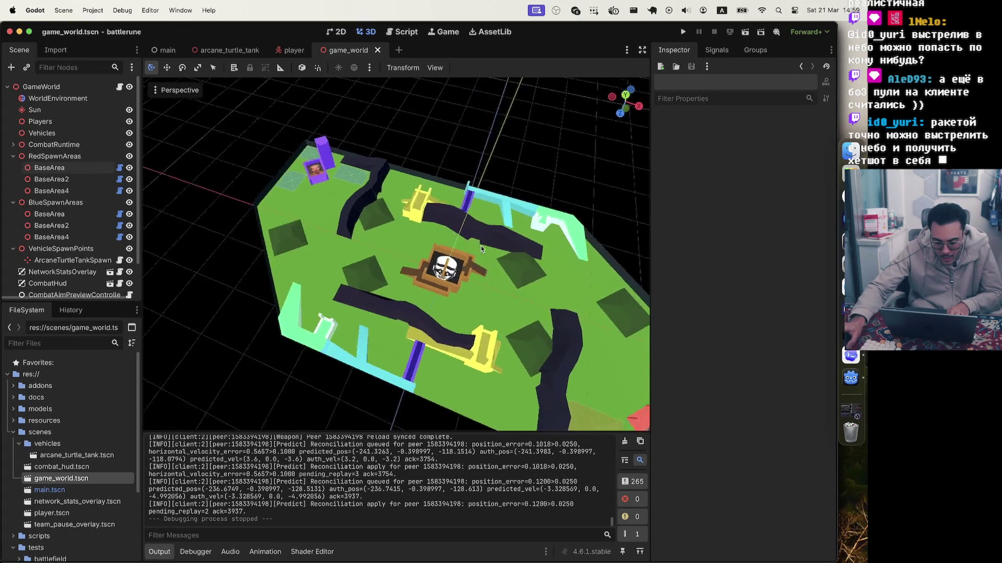
scroll(505, 256, "left", 2)
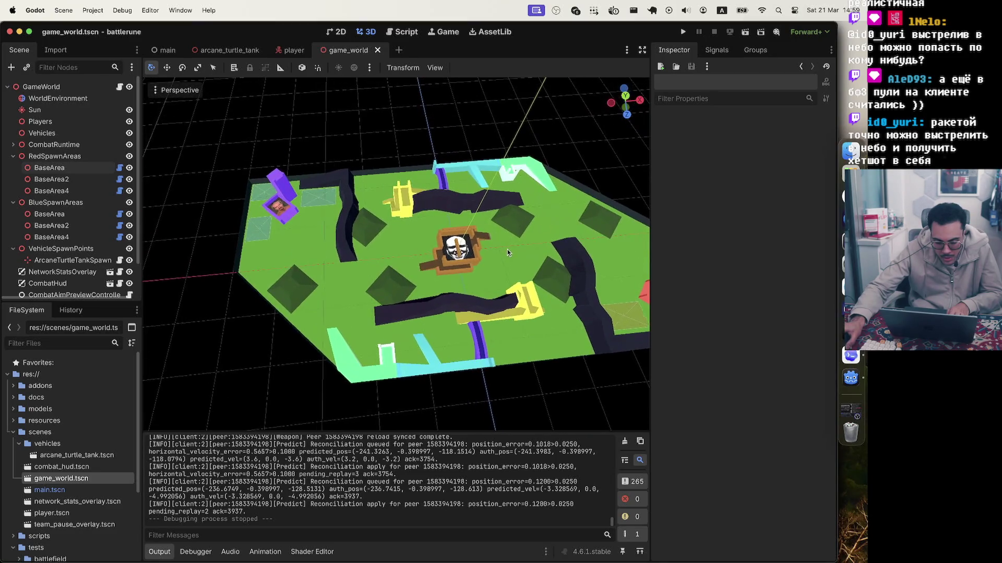
left_click(262, 238)
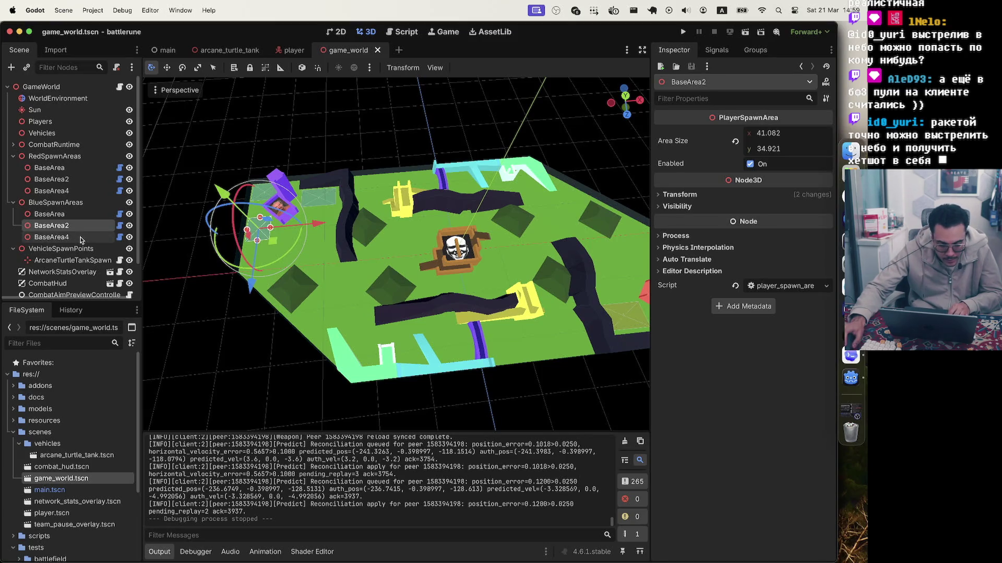
- Duplicate the blue BaseArea as BaseArea3 under BlueSpawnAreas
left_click(67, 214)
key("super+c")
left_click(70, 203)
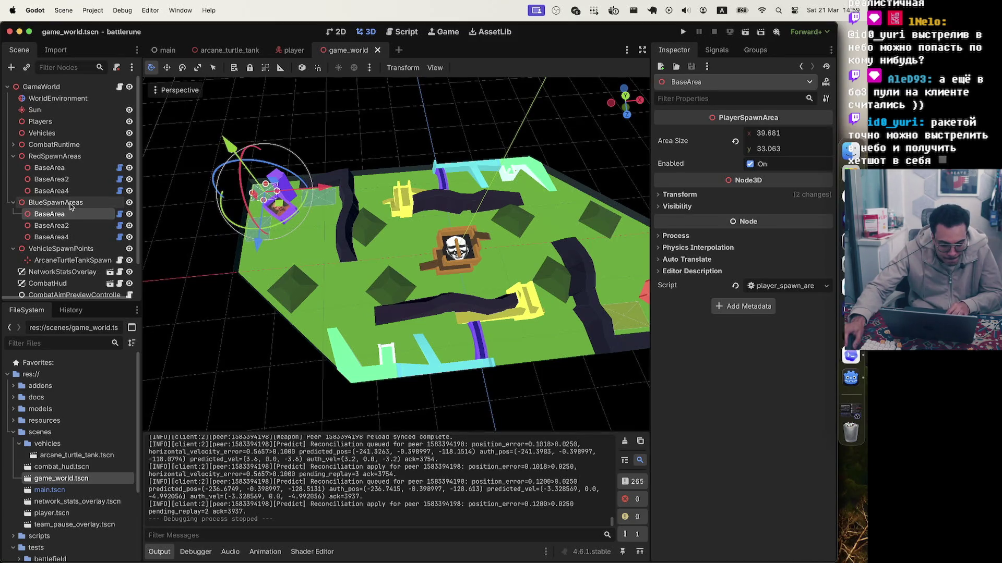
key("super+v")
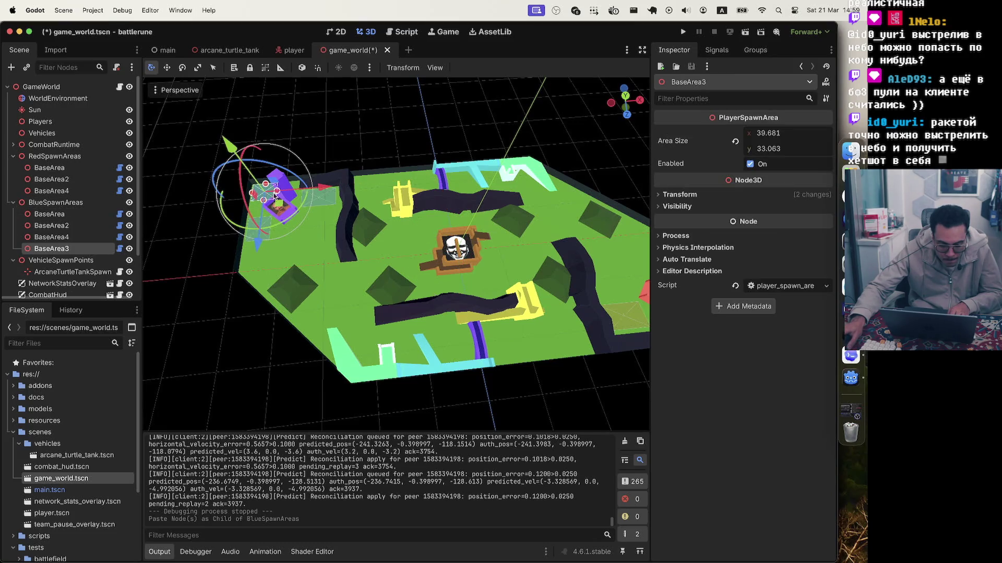
- Move BaseArea3 to the cyan-walled bottom edge, lift it, and narrow it to 11.697 wide
mouse_move(280, 208)
left_mouse_down()
mouse_move(400, 363)
mouse_move(409, 425)
left_mouse_up()
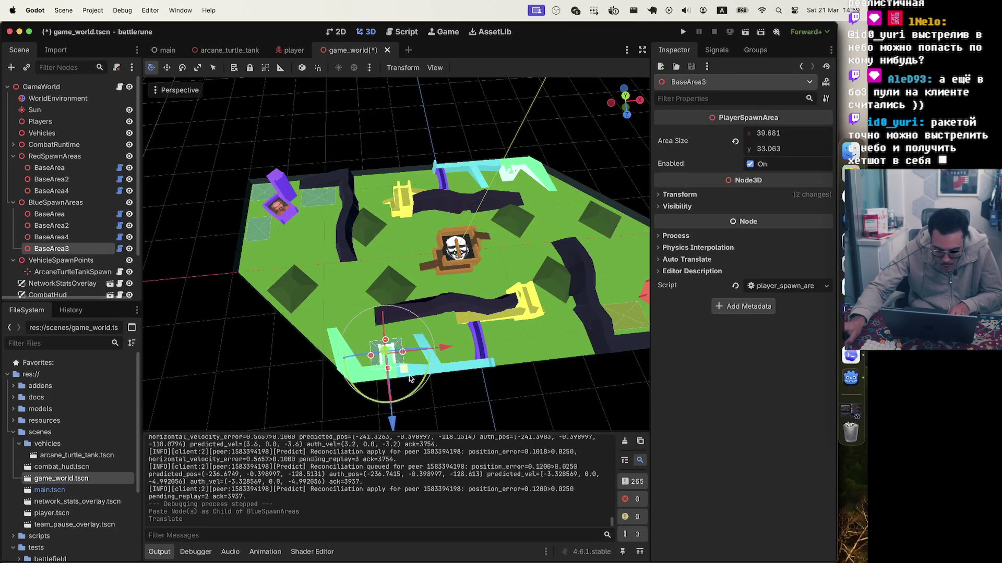
scroll(412, 377, "up", 5)
scroll(412, 377, "down", 6)
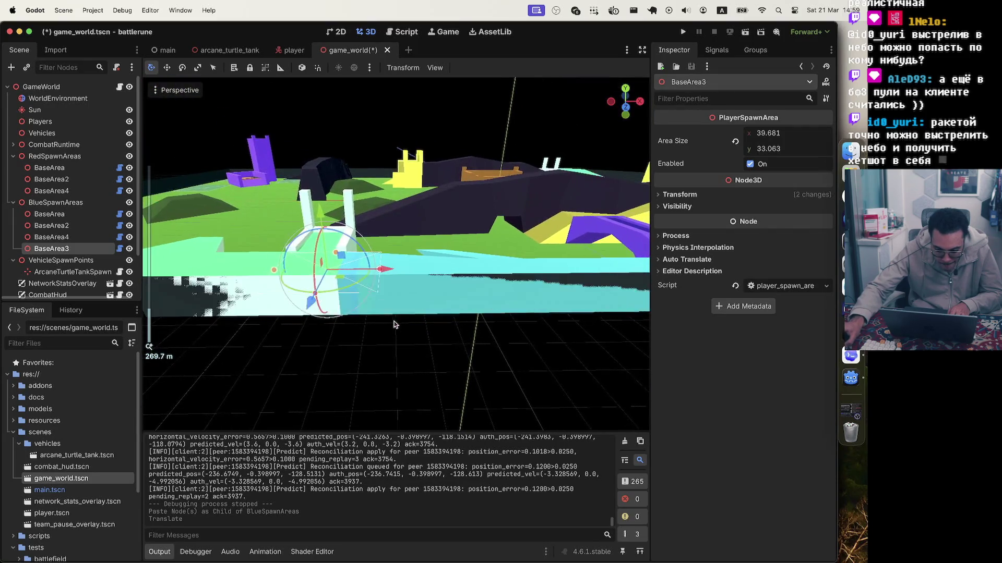
mouse_move(367, 268)
left_mouse_down()
mouse_move(367, 249)
mouse_move(367, 265)
left_mouse_up()
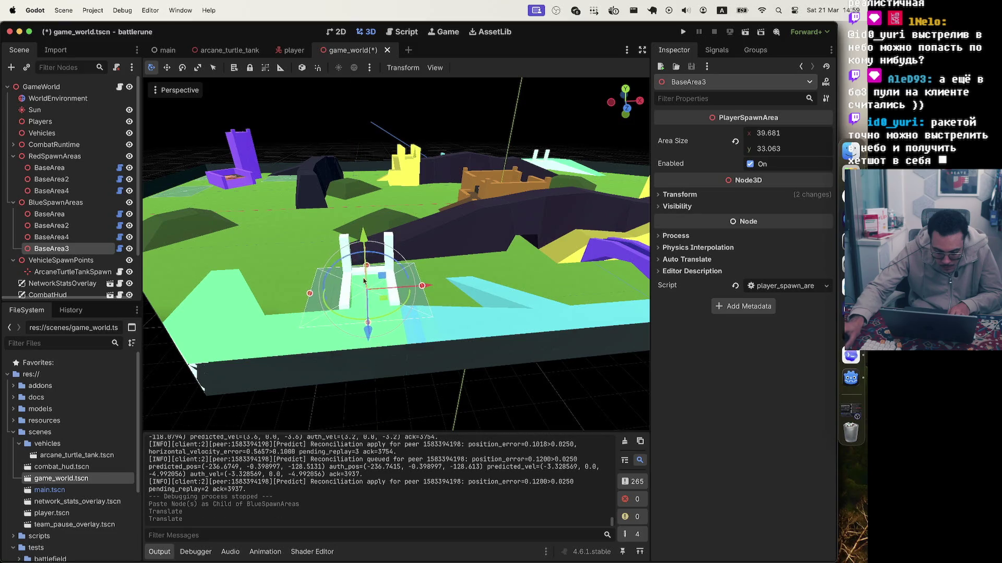
left_click_drag(310, 295, 321, 259)
- Preview the viewport in Wireframe and Lighting display modes
left_click(174, 90)
left_click(197, 252)
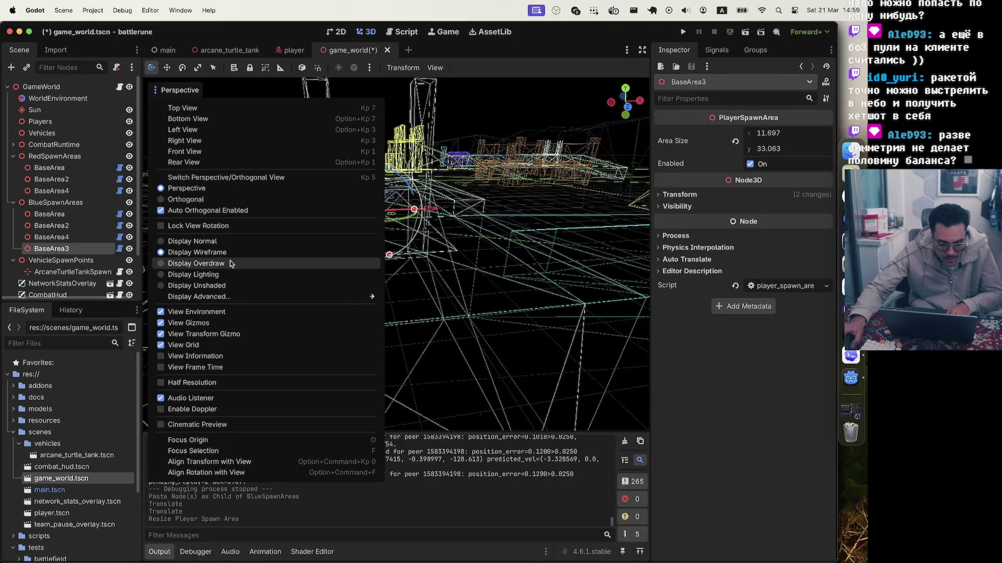
left_click(228, 273)
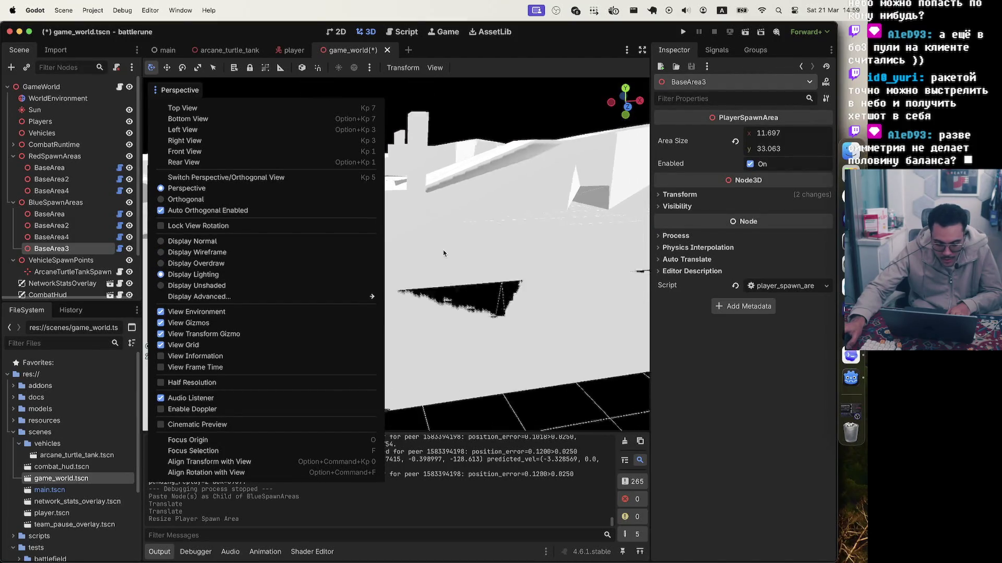
left_click(193, 241)
left_click(551, 235)
scroll(555, 230, "up", 5)
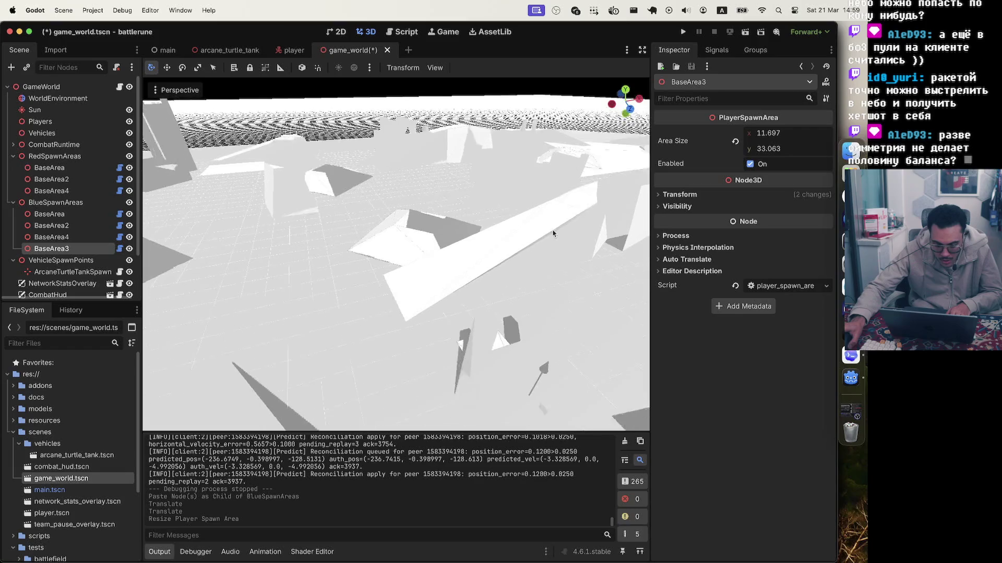
- Switch the viewport to Display Unshaded and raise BaseArea3 about 1.142 units higher
left_click(164, 91)
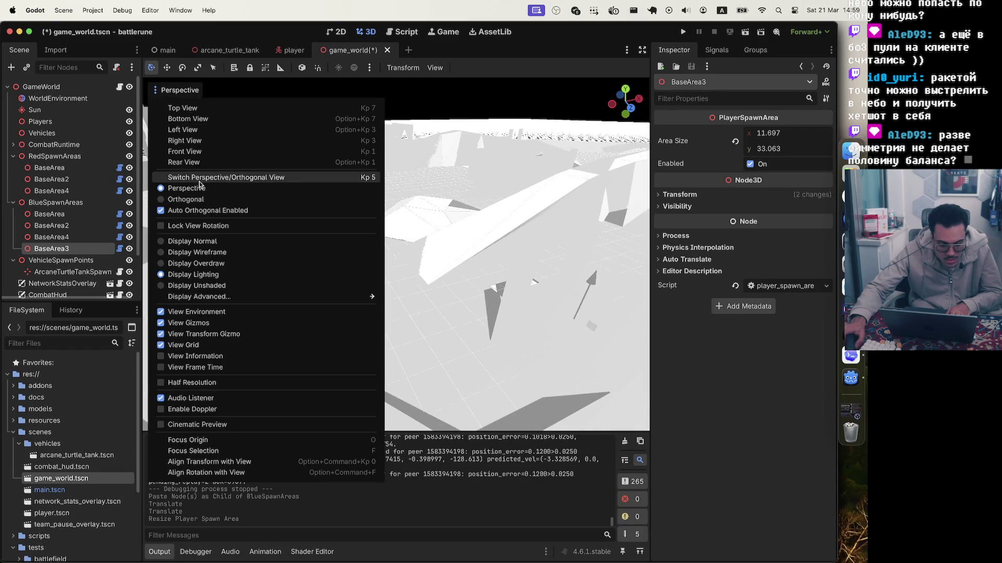
mouse_move(245, 296)
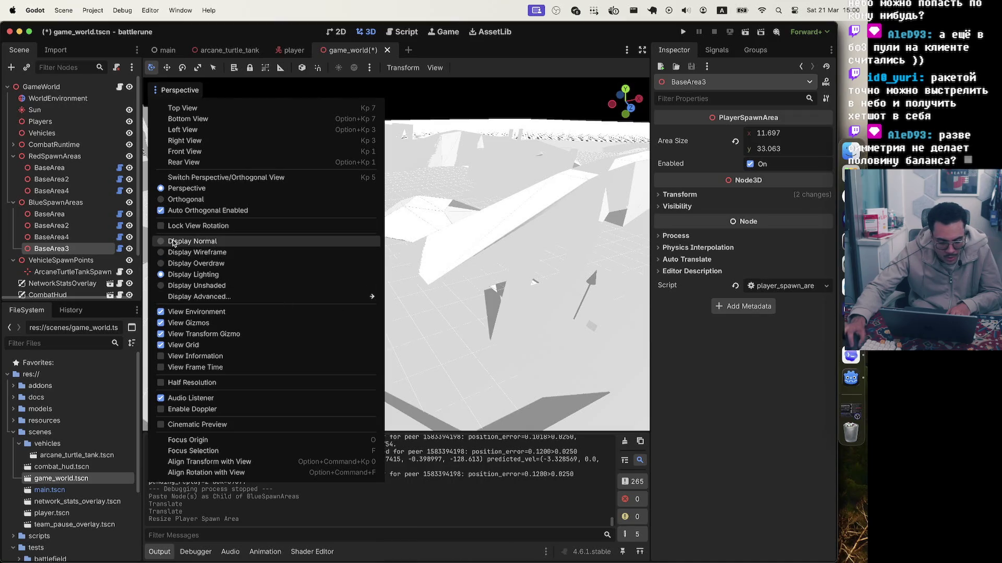
left_click(209, 264)
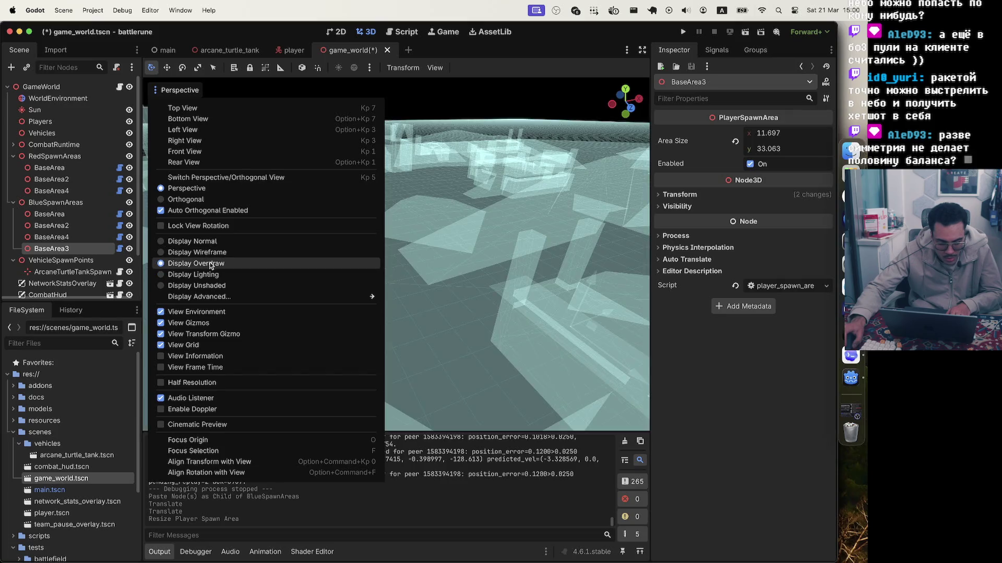
left_click(212, 287)
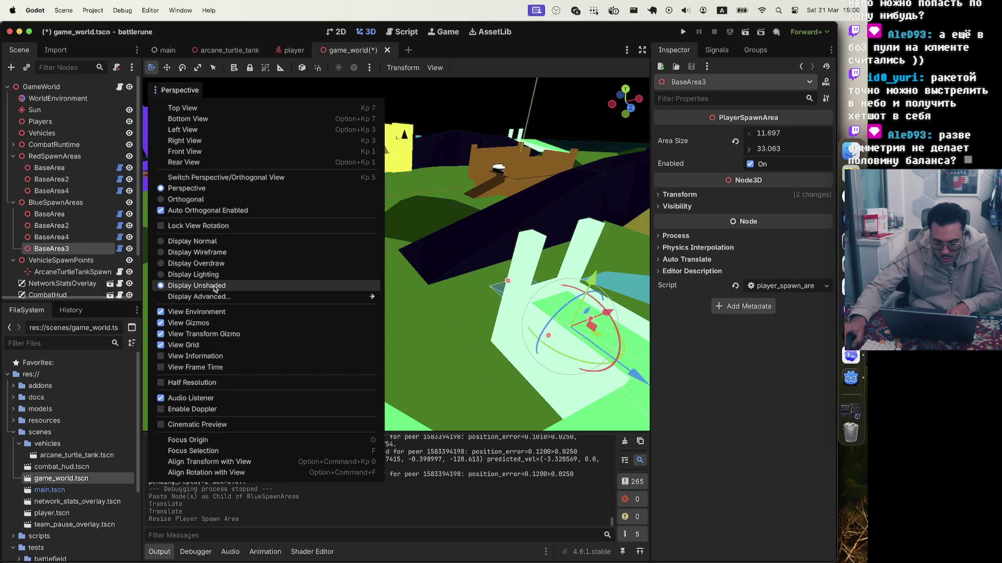
scroll(432, 272, "down", 5)
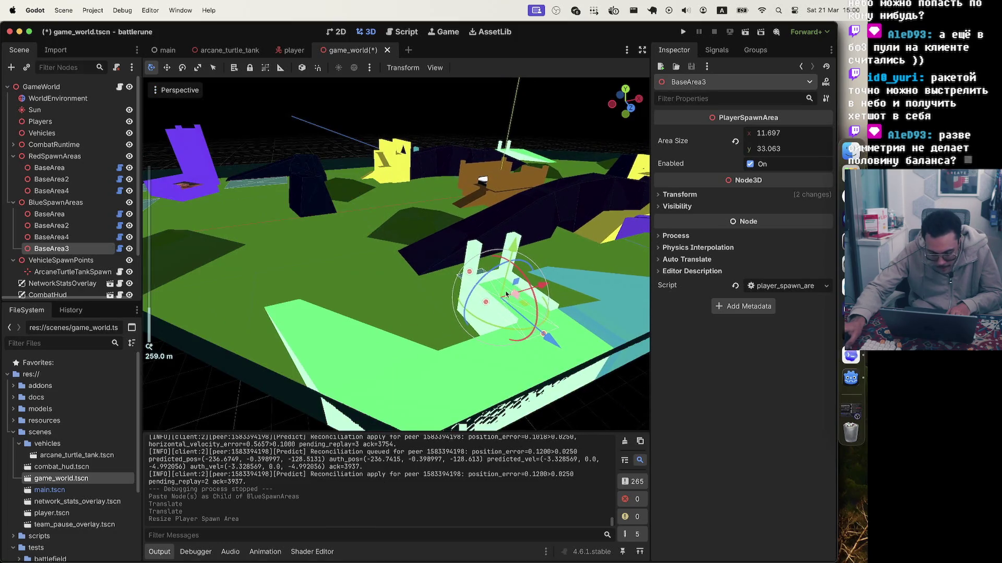
scroll(422, 284, "right", 5)
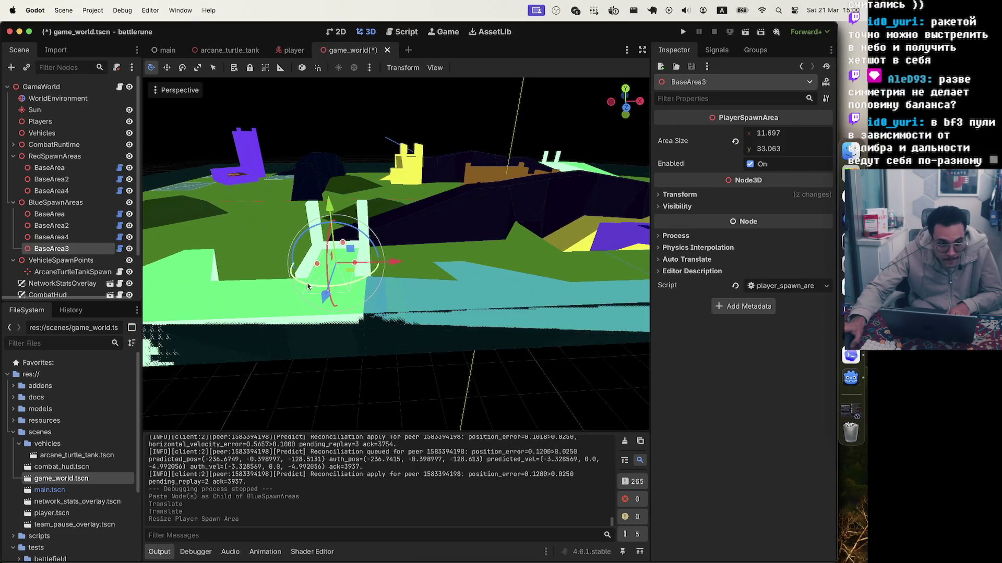
scroll(345, 249, "up", 2)
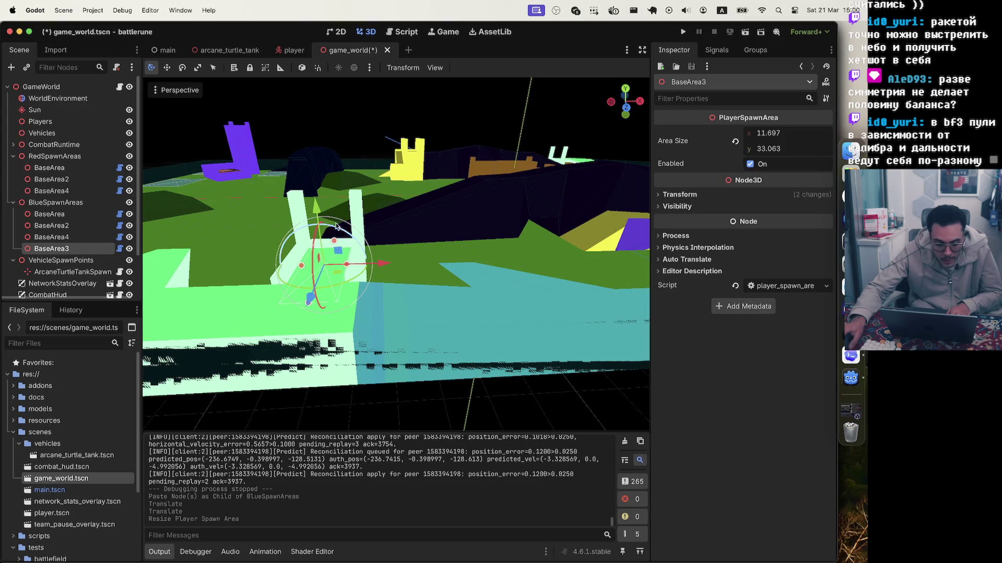
mouse_move(316, 209)
left_mouse_down()
mouse_move(313, 190)
mouse_move(314, 199)
left_mouse_up()
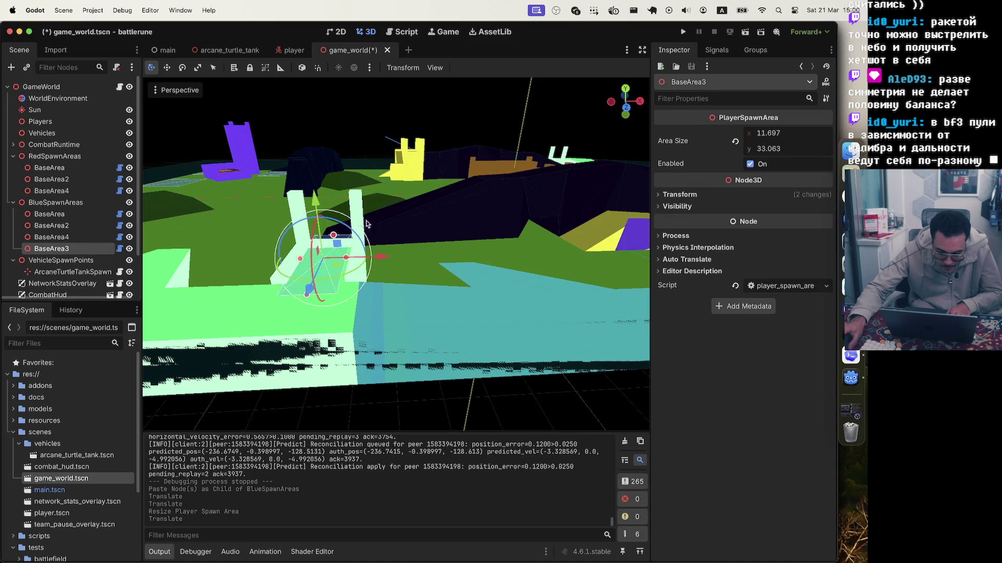
- In top orthogonal view, shorten BaseArea3 to about 12.7 deep and move it down within the base
left_click(625, 88)
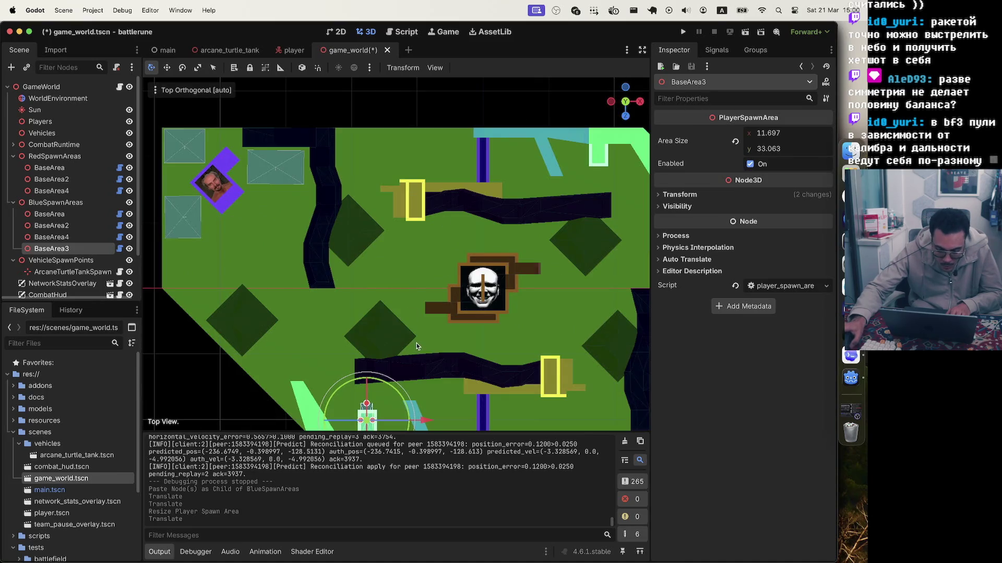
scroll(415, 347, "down", 10)
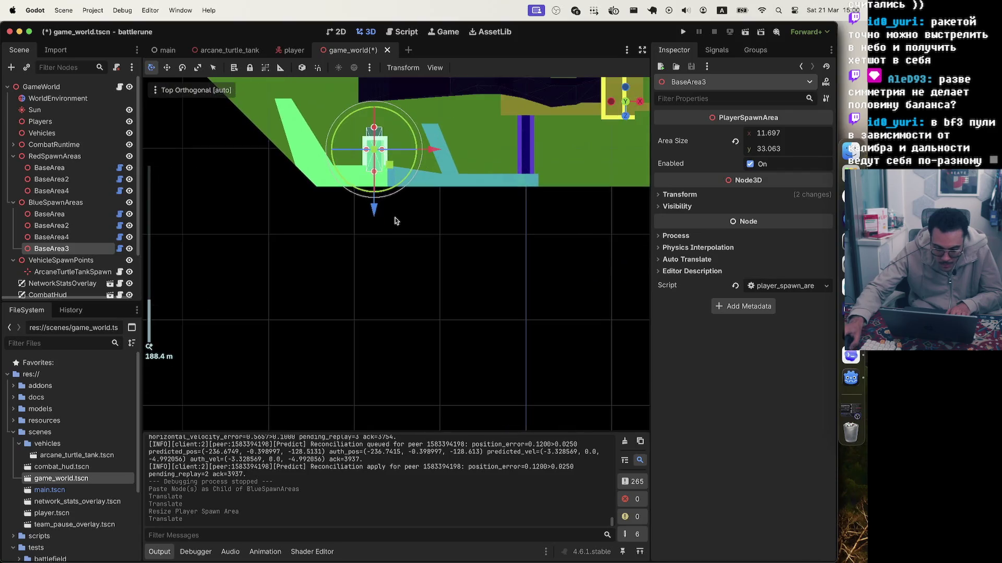
scroll(394, 221, "down", 10)
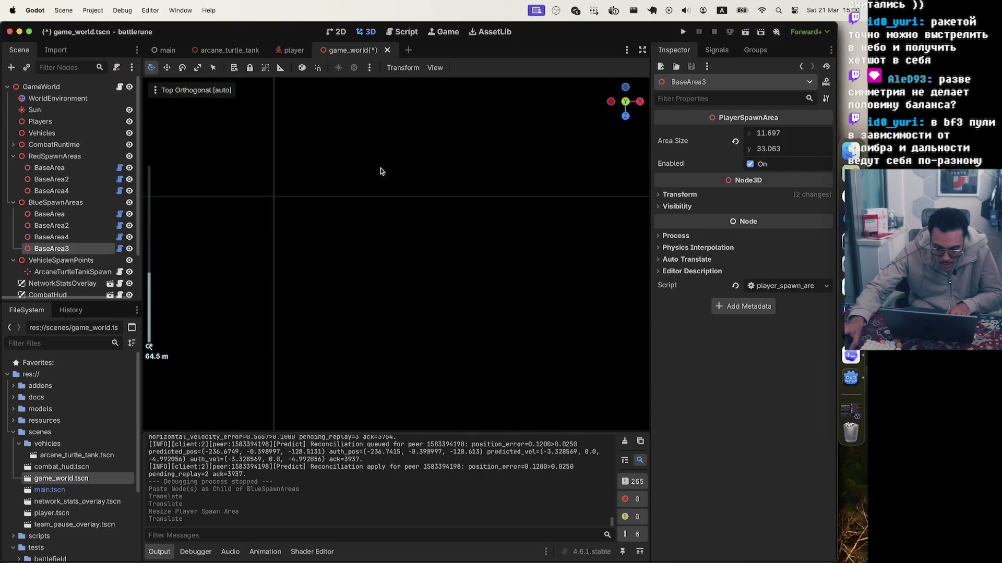
left_click(629, 99)
key("f")
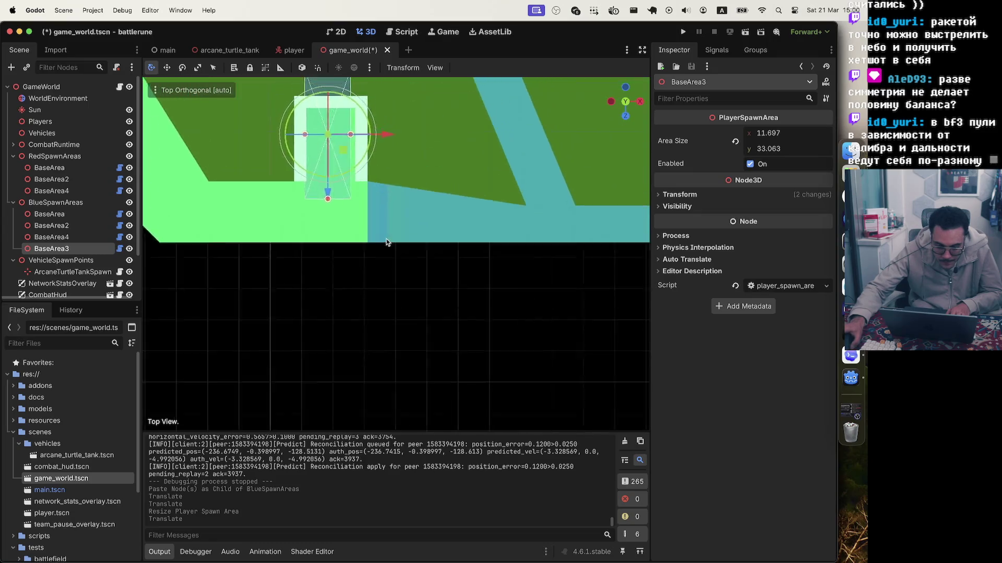
scroll(374, 185, "up", 1)
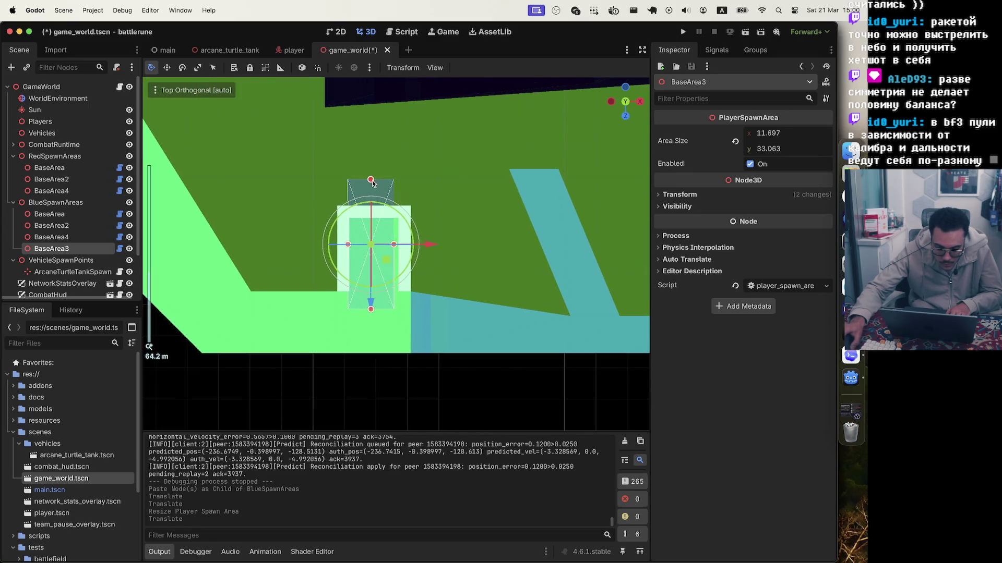
left_click_drag(371, 180, 371, 221)
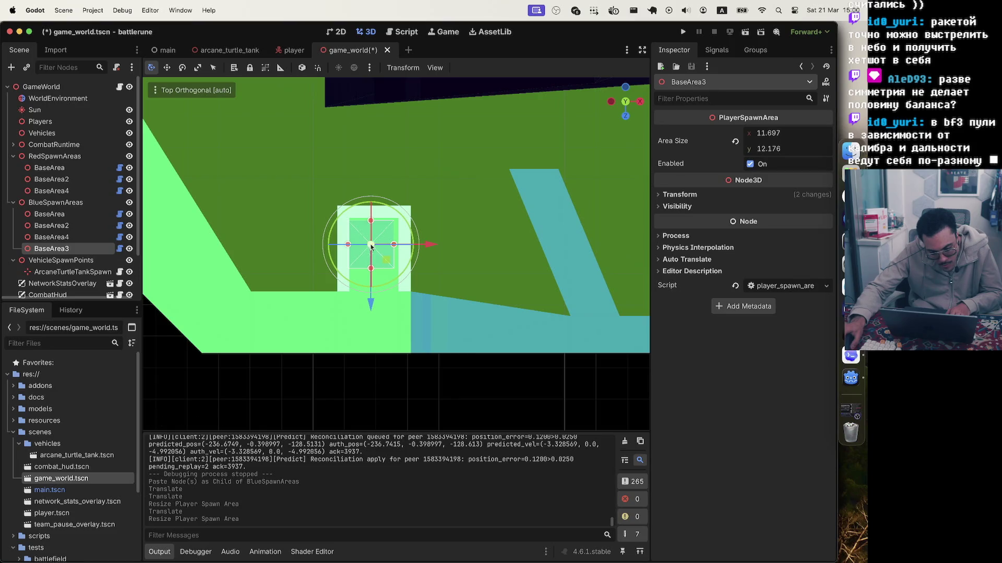
mouse_move(370, 301)
left_mouse_down()
mouse_move(369, 396)
mouse_move(372, 222)
left_mouse_up()
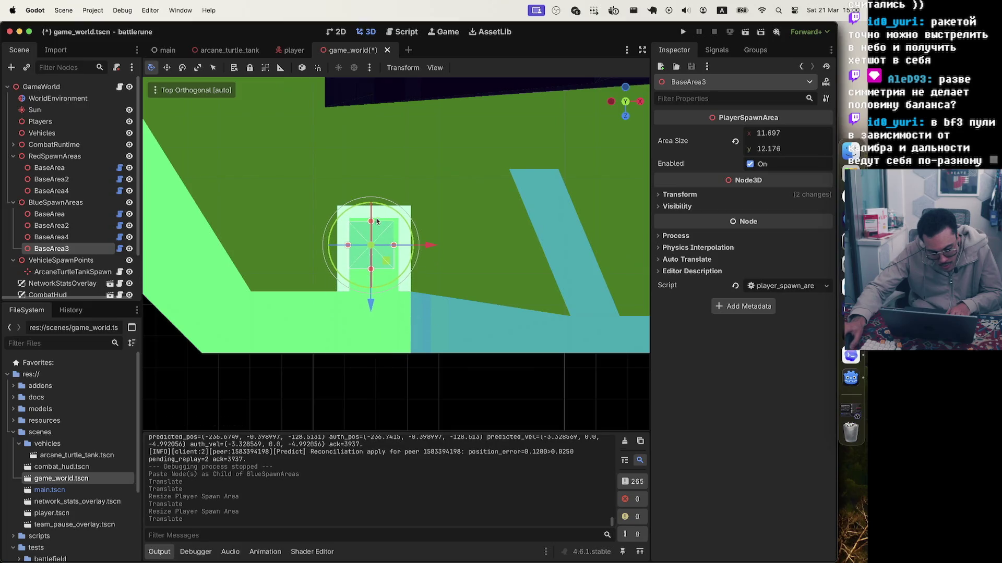
- Shrink BaseArea3 further to 11.697 by 6.029, then select RedSpawnAreas
scroll(367, 223, "up", 5)
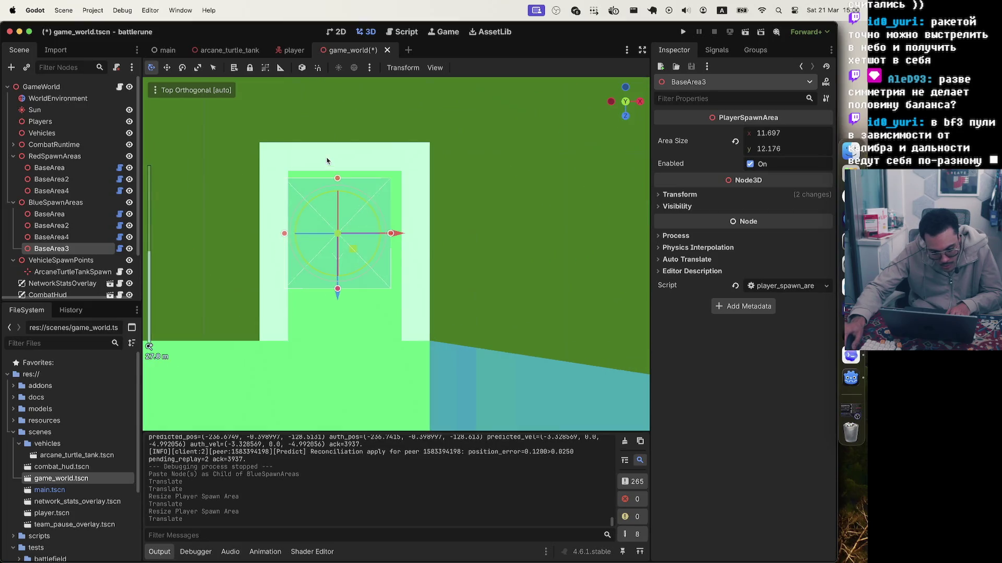
left_click_drag(338, 179, 338, 207)
left_click_drag(353, 251, 360, 219)
scroll(365, 225, "down", 4)
scroll(480, 233, "down", 6)
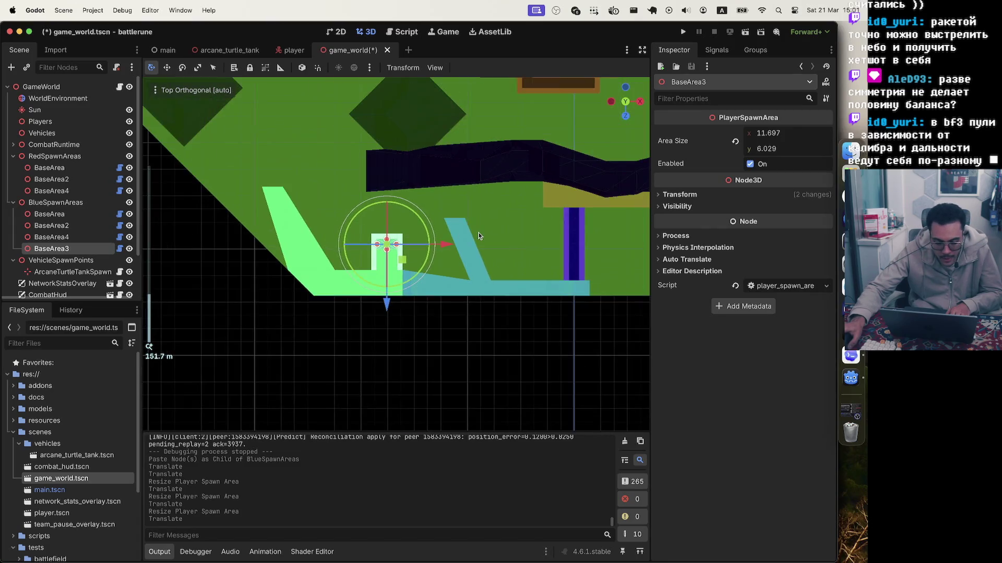
scroll(477, 236, "up", 5)
scroll(477, 236, "down", 15)
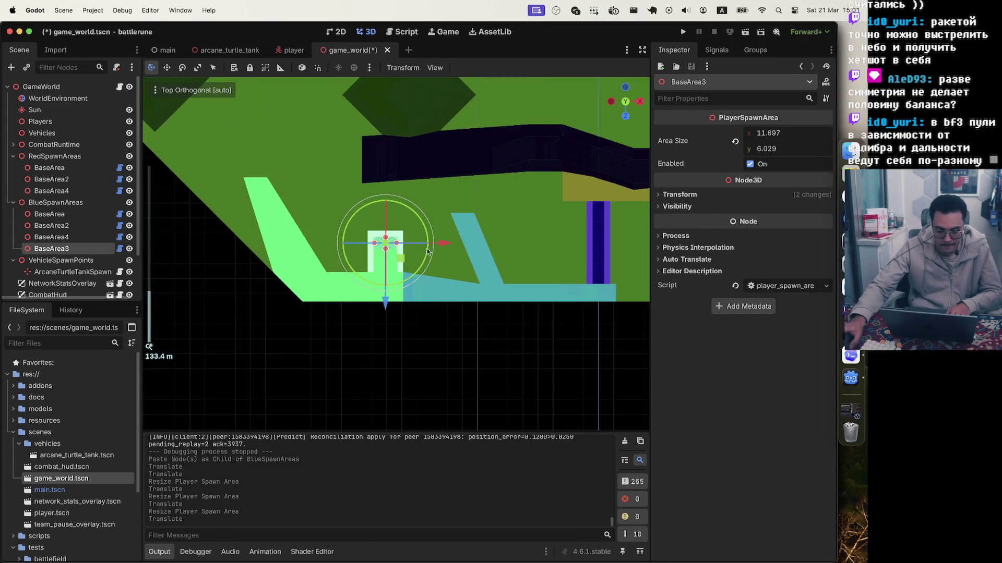
scroll(452, 245, "down", 5)
scroll(448, 261, "up", 4)
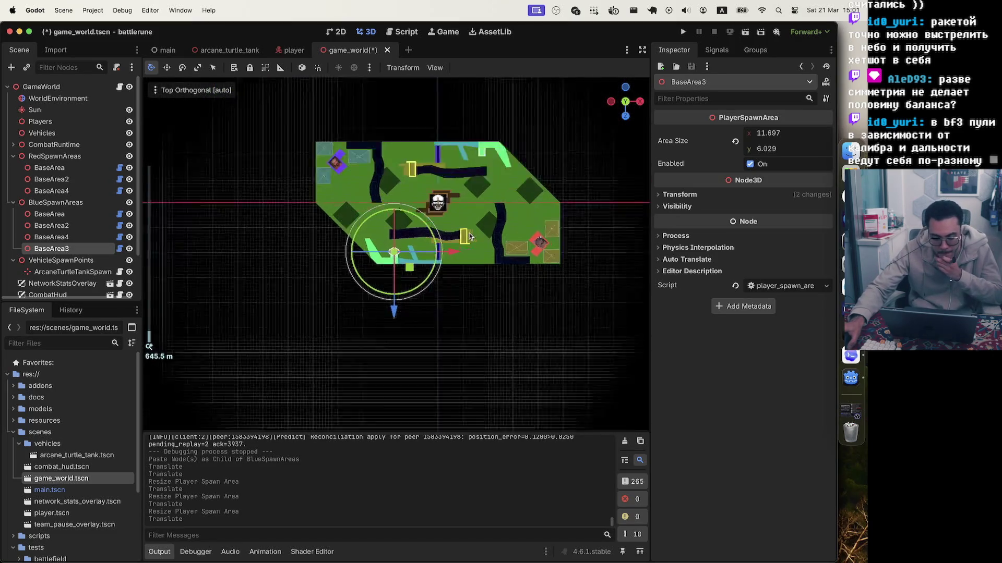
scroll(447, 265, "up", 15)
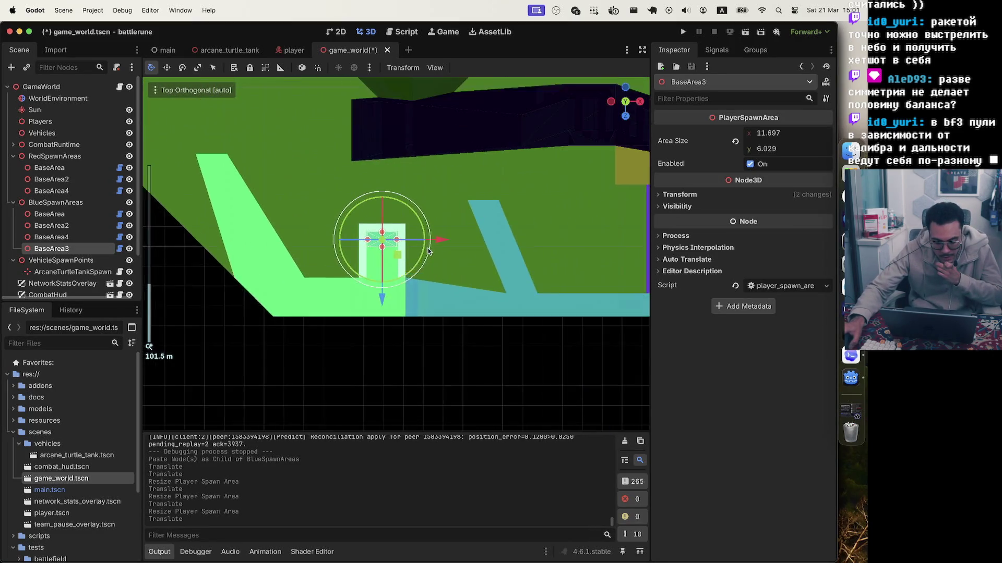
scroll(429, 253, "down", 9)
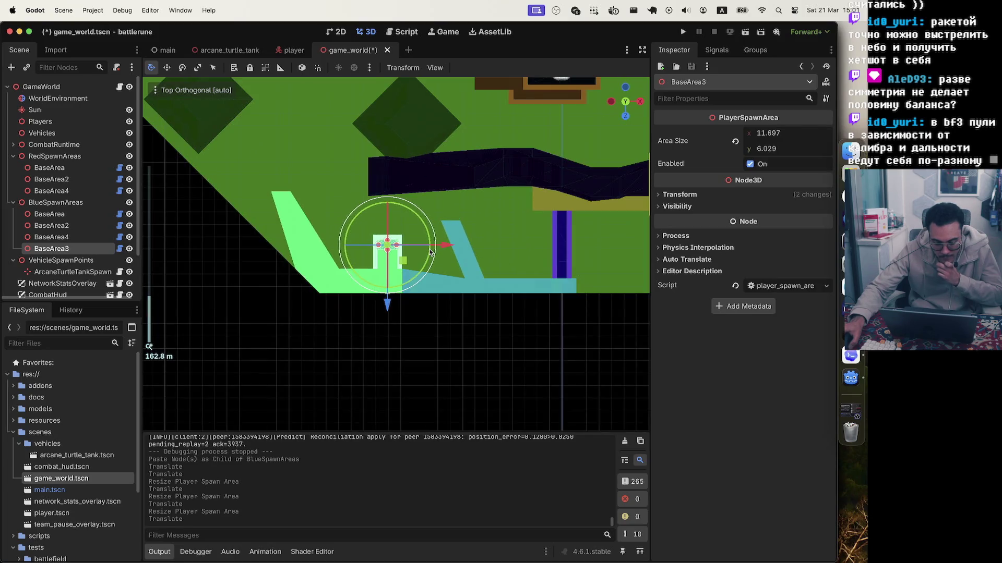
scroll(429, 253, "up", 13)
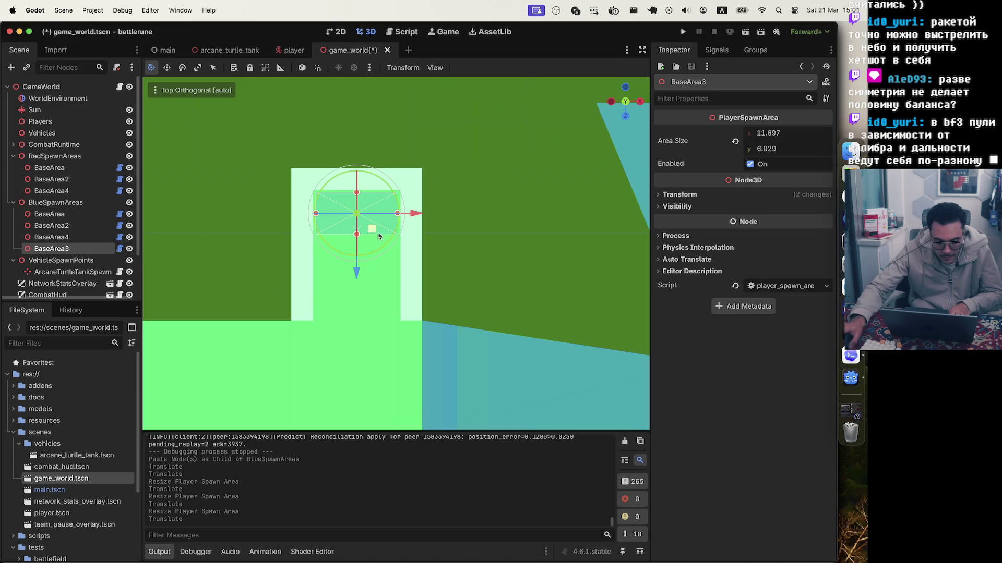
scroll(406, 239, "down", 1)
scroll(405, 240, "down", 15)
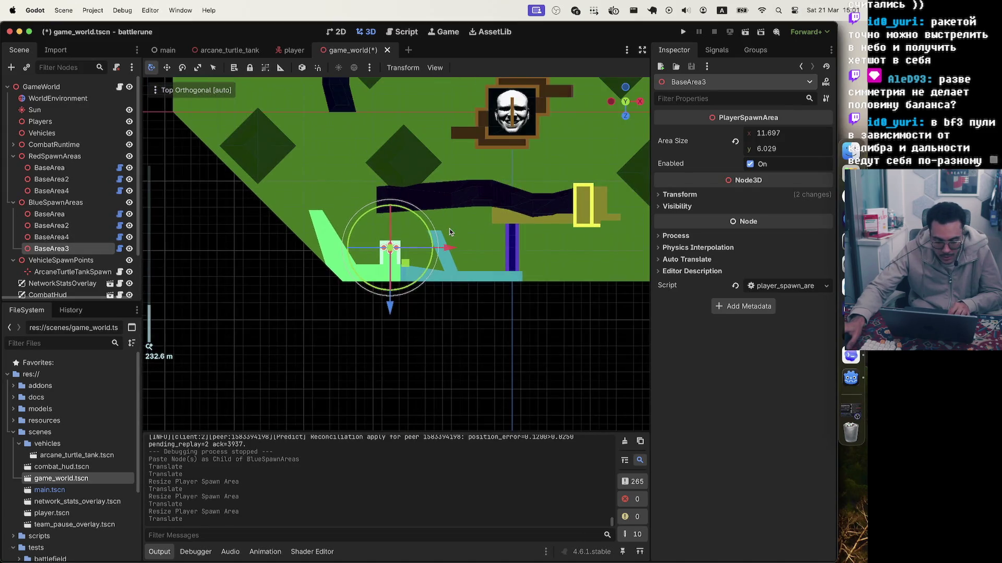
scroll(476, 199, "down", 3)
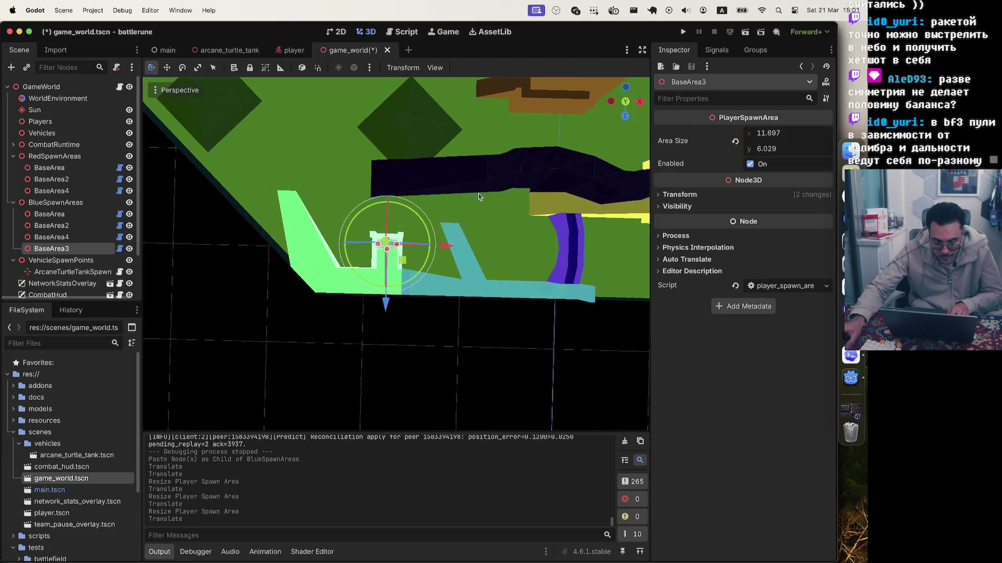
left_click(626, 102)
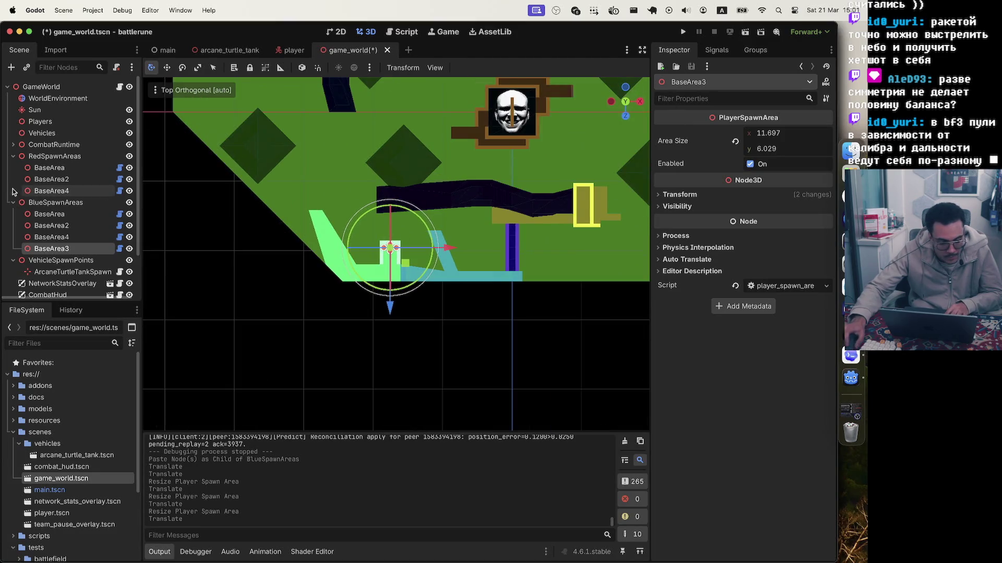
left_click(57, 156)
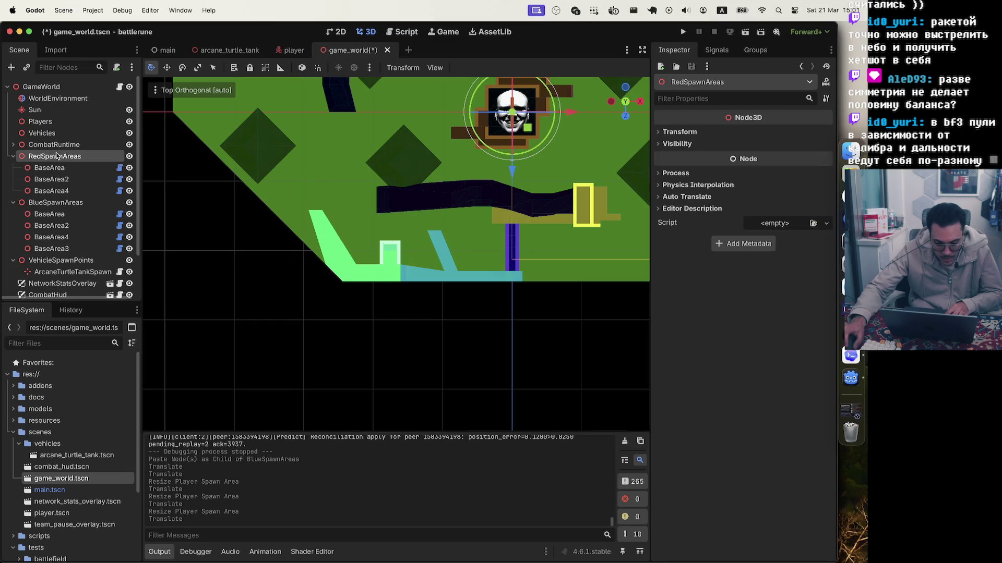
- Paste the spawn area under RedSpawnAreas and drag it toward the opposite base
key("super+v")
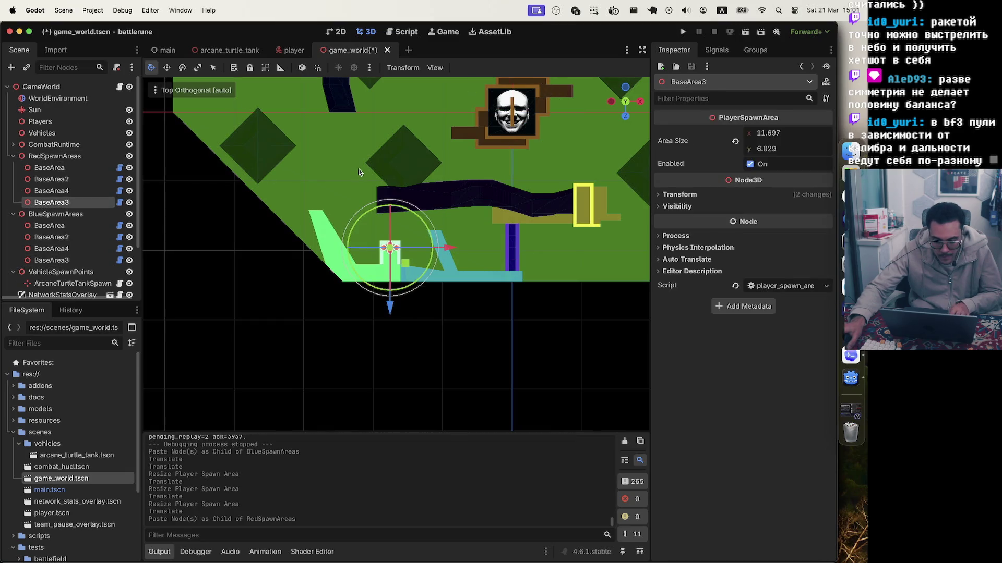
left_click_drag(402, 271, 521, 79)
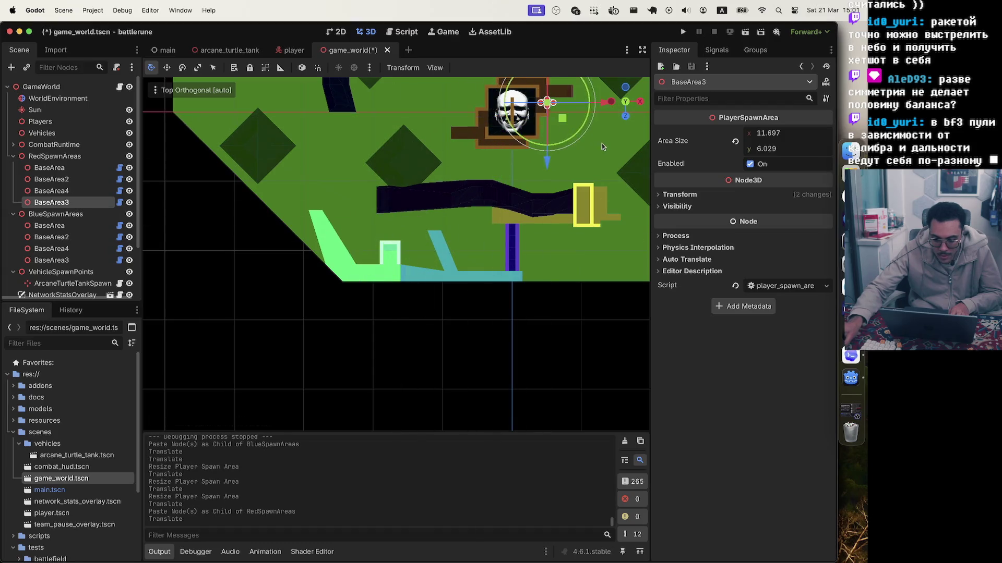
scroll(599, 143, "down", 5)
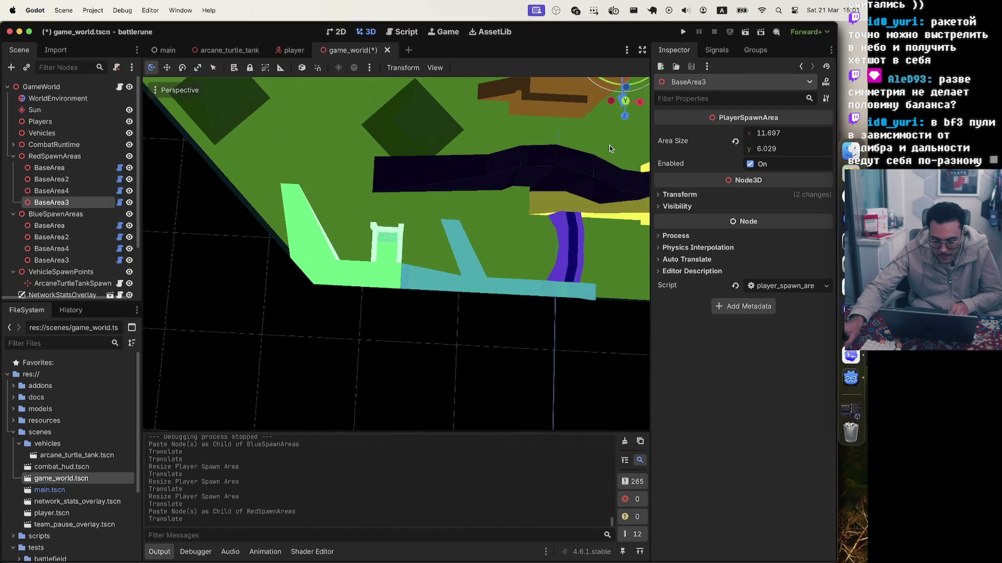
left_click(625, 101)
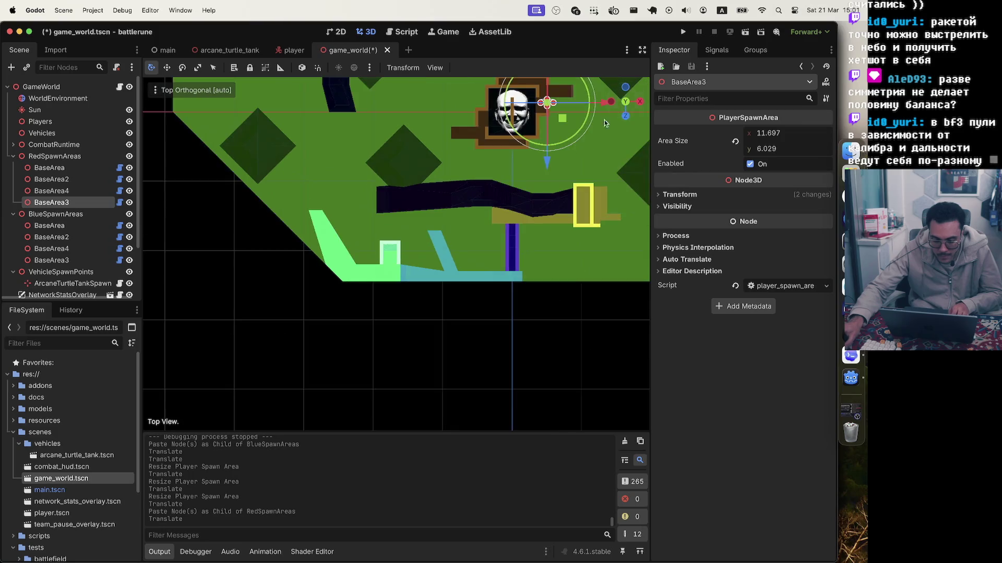
scroll(584, 147, "up", 5)
- Settle the copy inside the red base's light-green nook and save game_world.tscn
left_click_drag(319, 359, 406, 230)
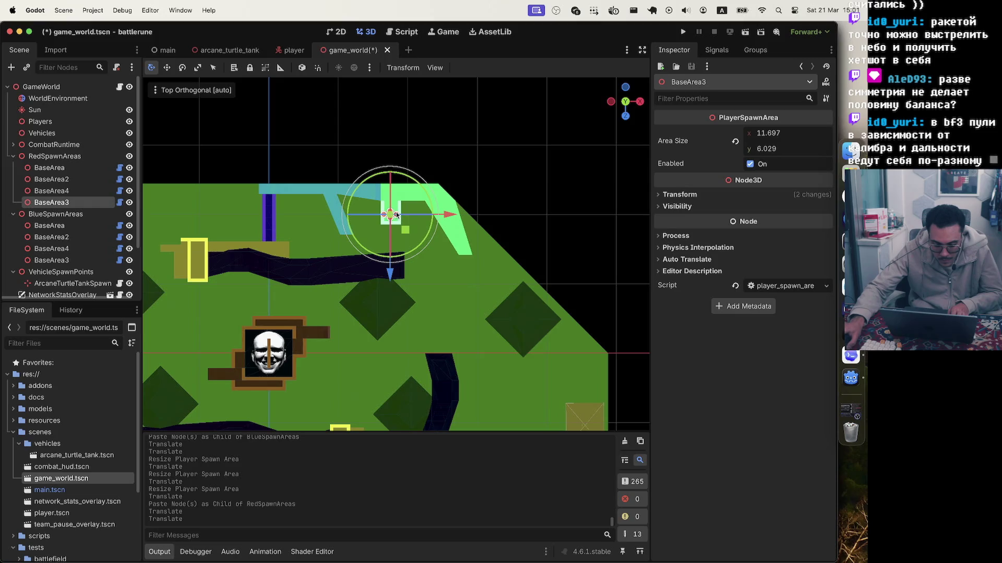
scroll(397, 214, "up", 3)
scroll(445, 156, "up", 3)
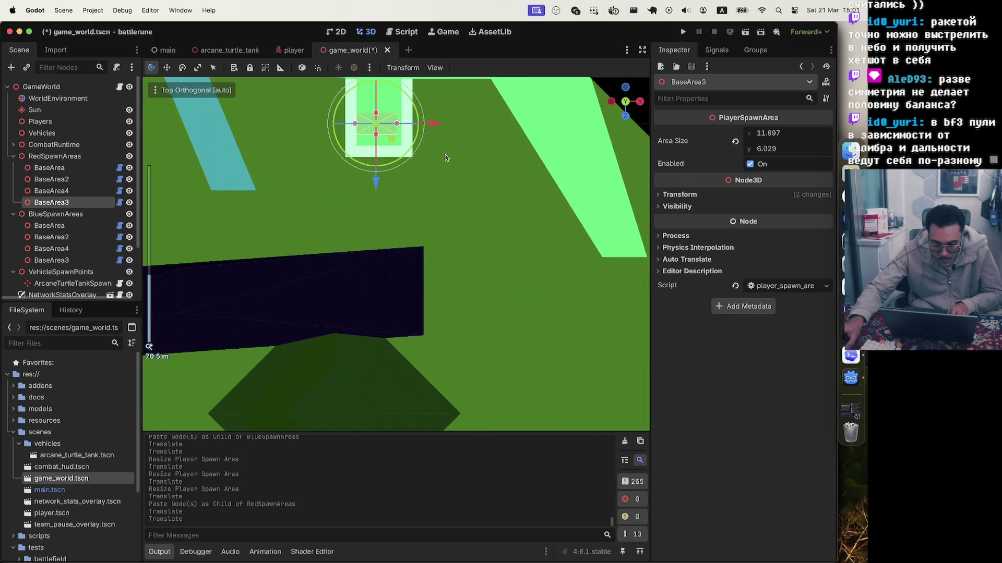
scroll(446, 157, "up", 3)
left_click_drag(399, 248, 401, 254)
key("super+s")
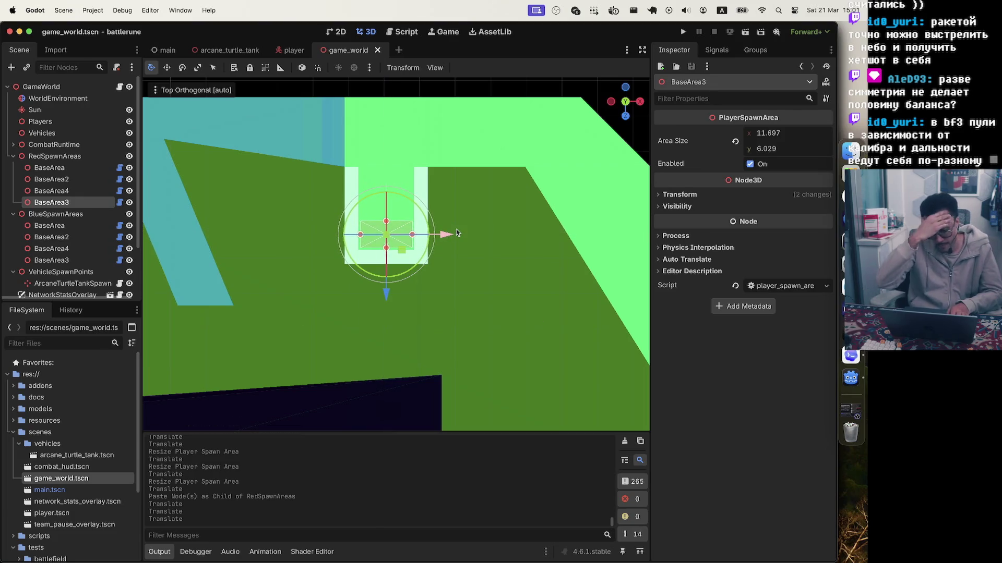
- Shift the red BaseArea3 along its Z axis into its base
scroll(398, 353, "down", 5)
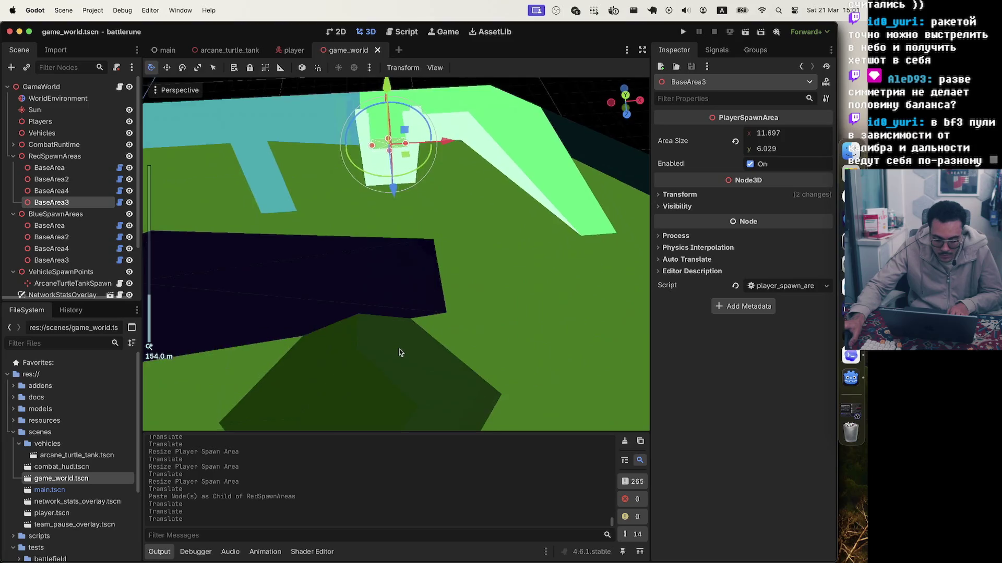
scroll(398, 353, "down", 10)
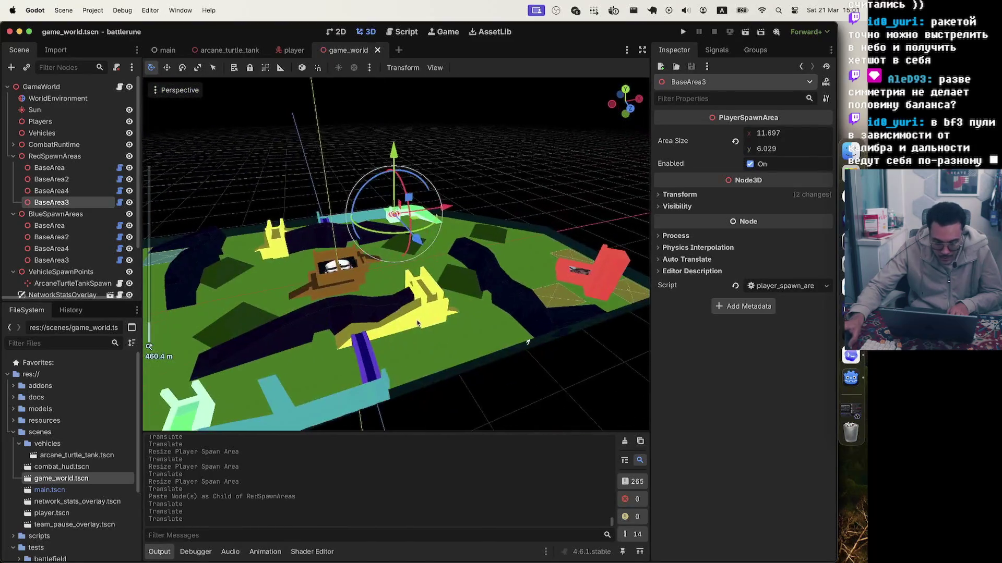
scroll(417, 323, "left", 10)
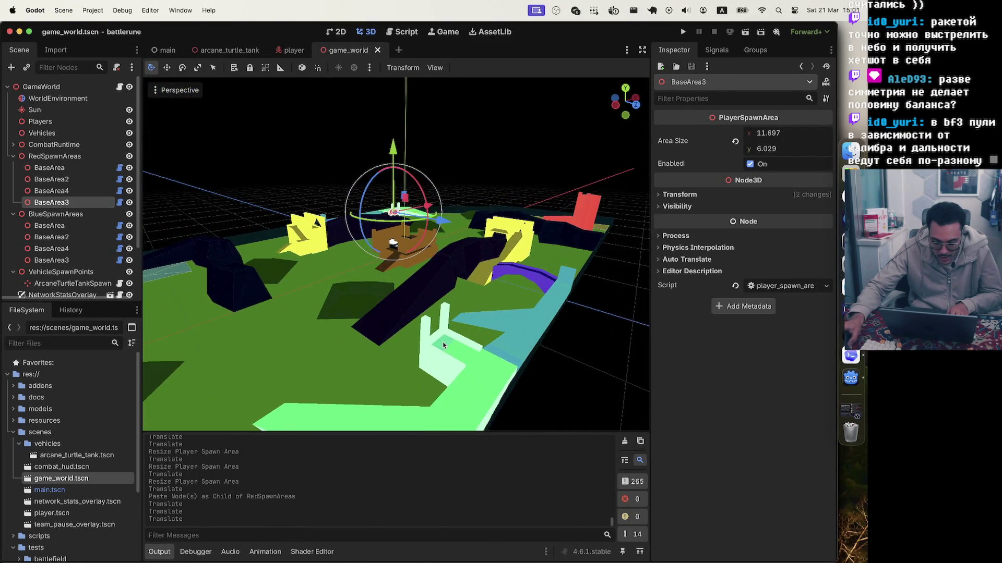
scroll(456, 354, "down", 3)
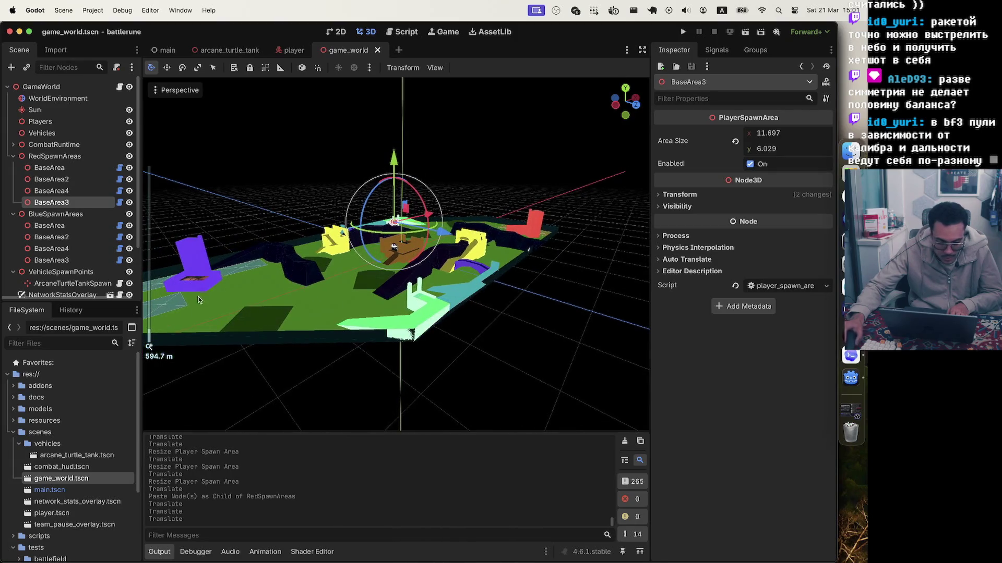
scroll(397, 247, "up", 5)
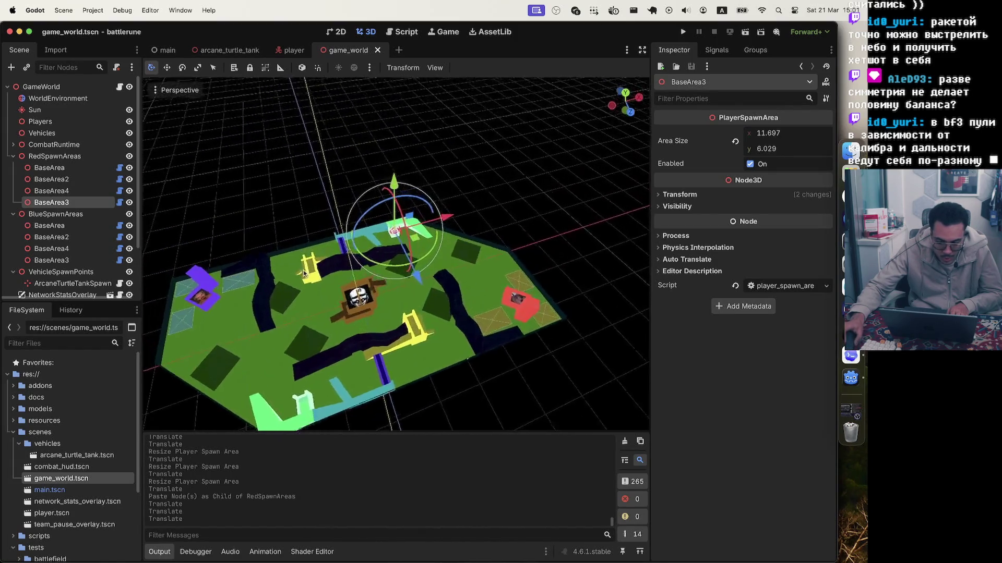
scroll(298, 270, "down", 10)
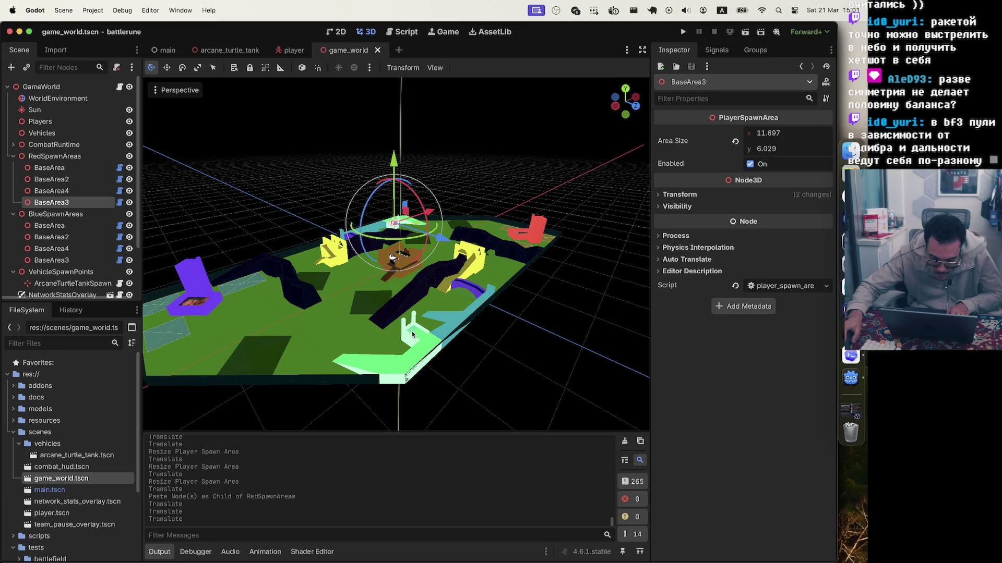
scroll(409, 233, "up", 3)
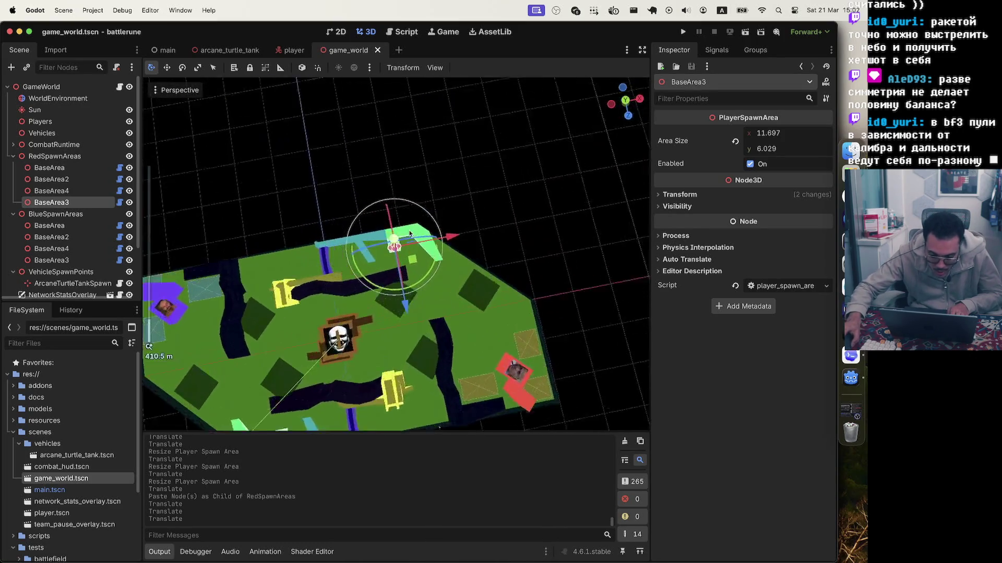
scroll(410, 233, "up", 5)
left_click_drag(389, 232, 396, 230)
- Move the blue BaseArea3 down to its base, deselect it, and save game_world.tscn
scroll(386, 238, "down", 4)
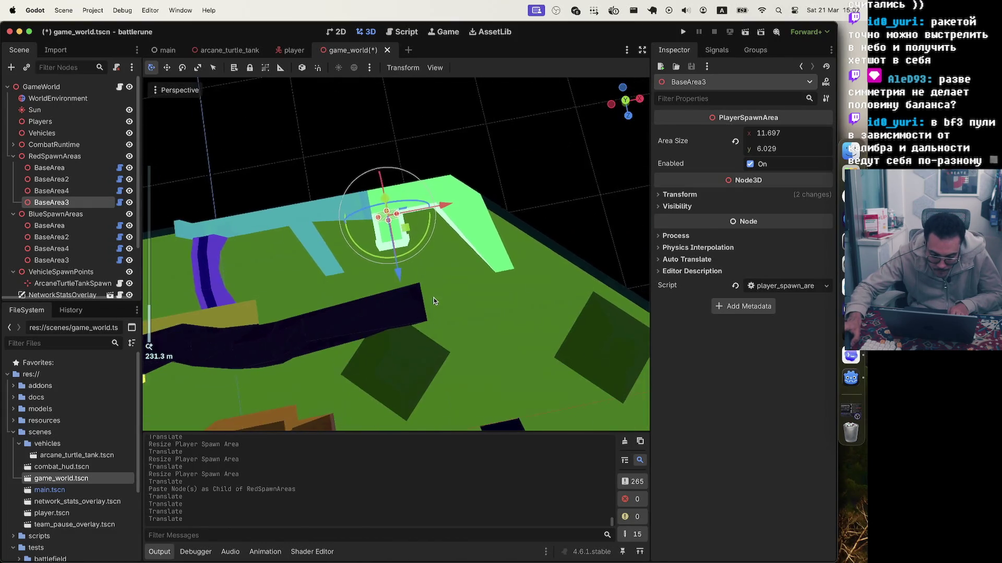
scroll(382, 241, "down", 5)
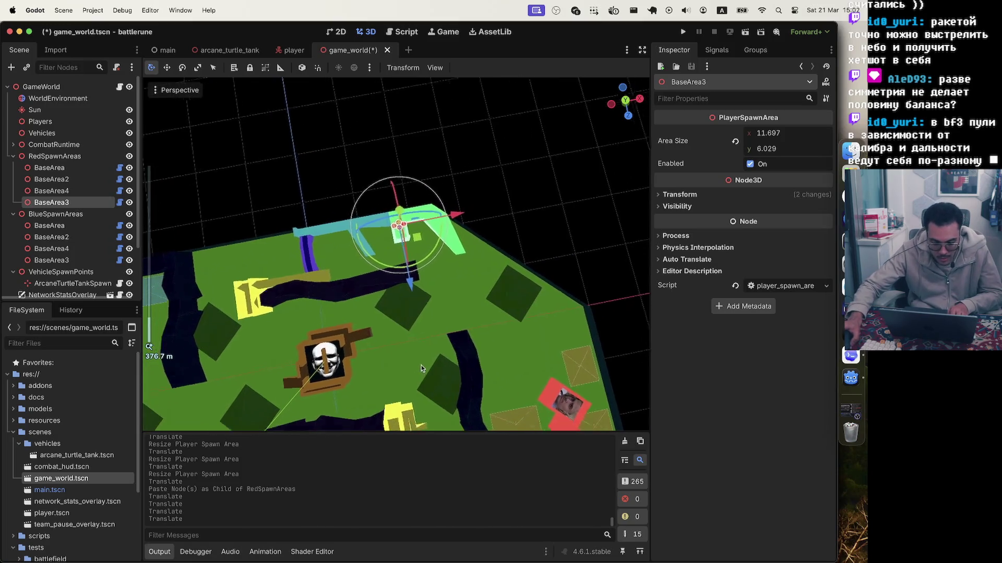
scroll(482, 267, "right", 5)
scroll(417, 251, "up", 5)
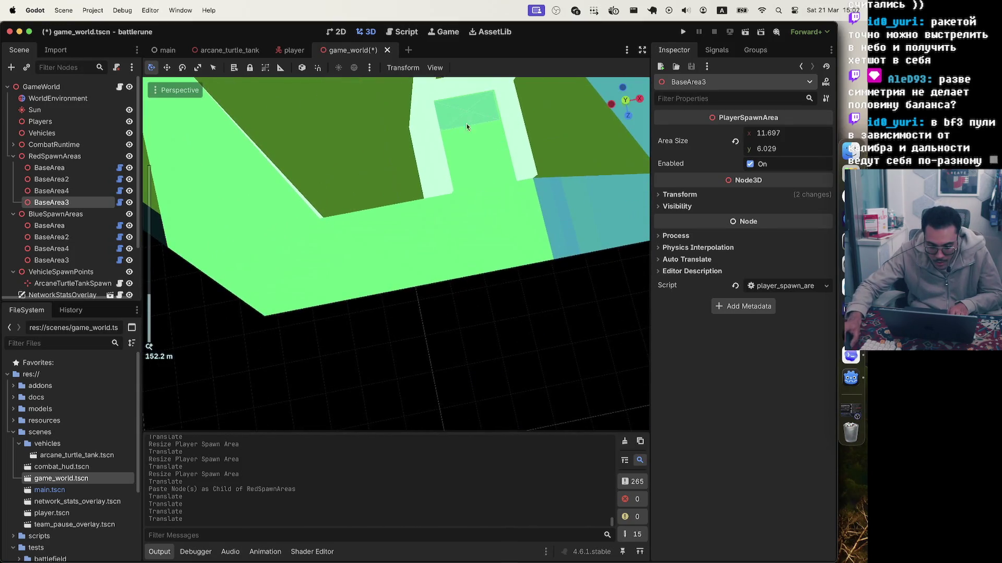
left_click(444, 117)
left_click_drag(479, 164, 489, 233)
scroll(489, 233, "down", 4)
left_click(576, 248)
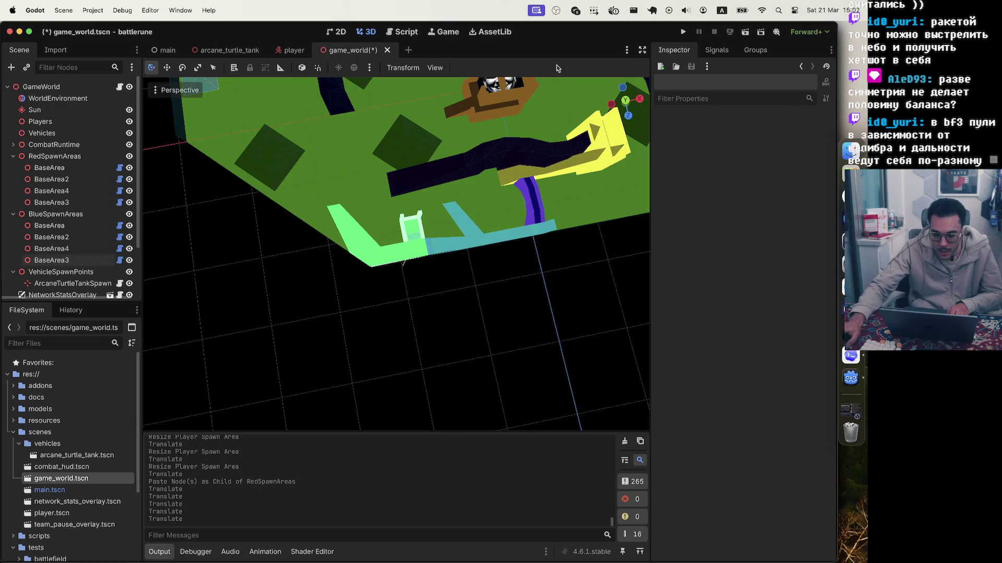
key("super+s")
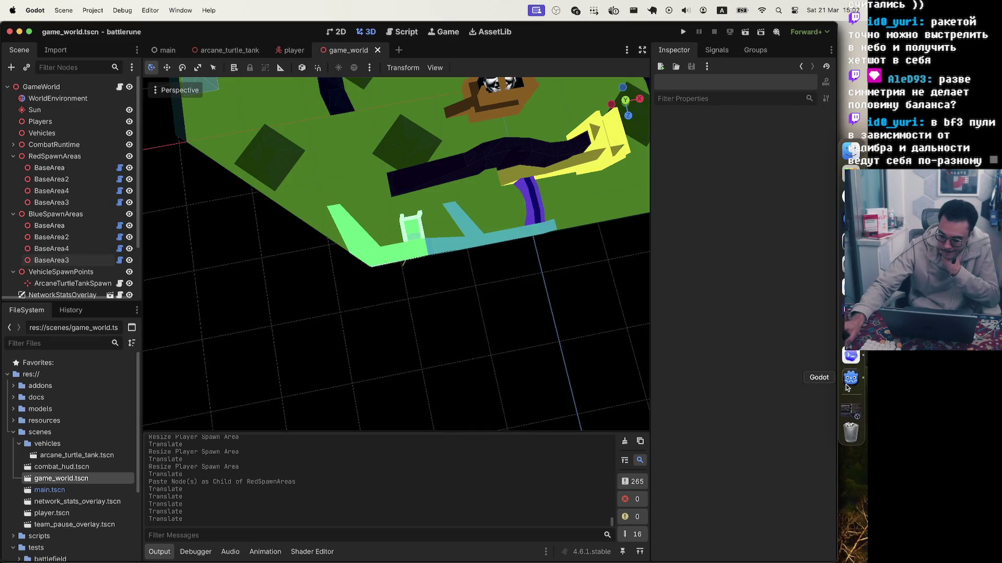
left_click(851, 356)
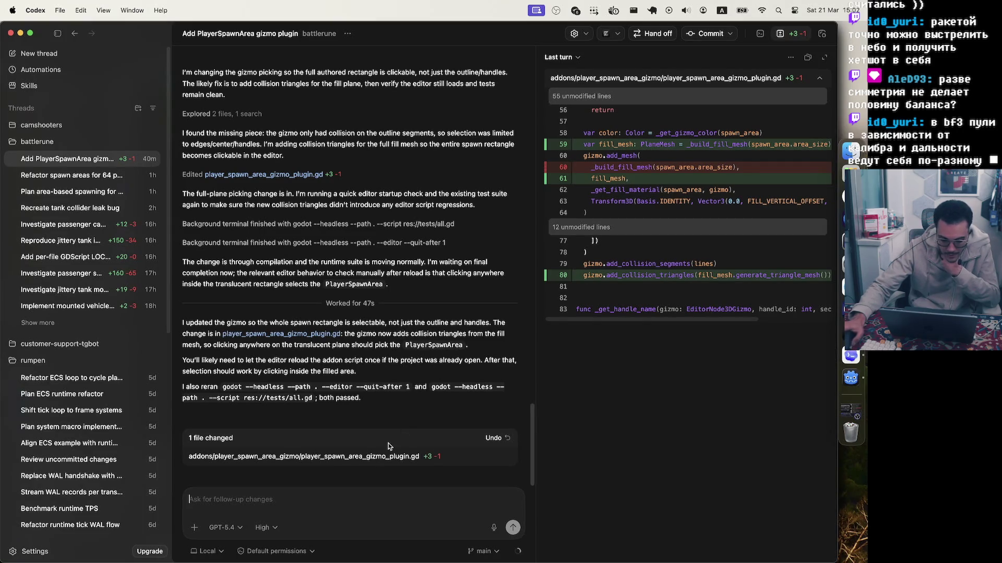
- Start voice dictation in the Codex composer, then switch back to Godot while it records
left_click(493, 527)
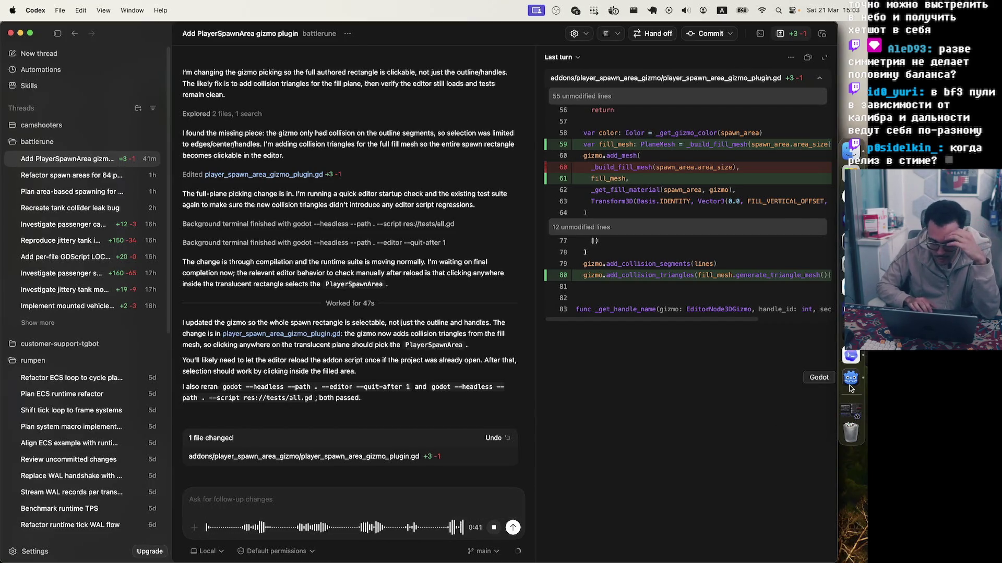
key("super+Tab")
scroll(41, 185, "down", 3)
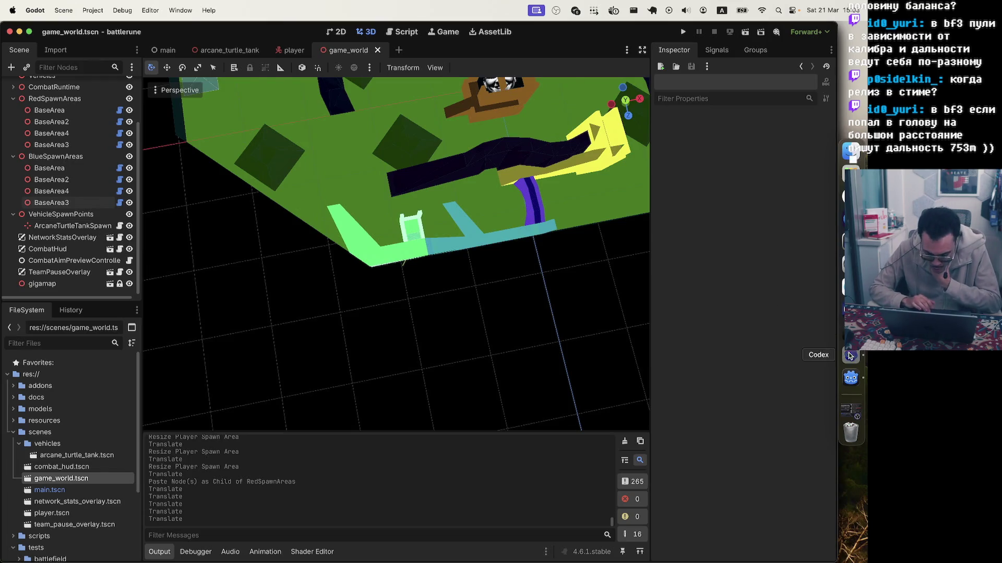
- Bring the Codex thread back to the front with dictation still recording
left_click(851, 357)
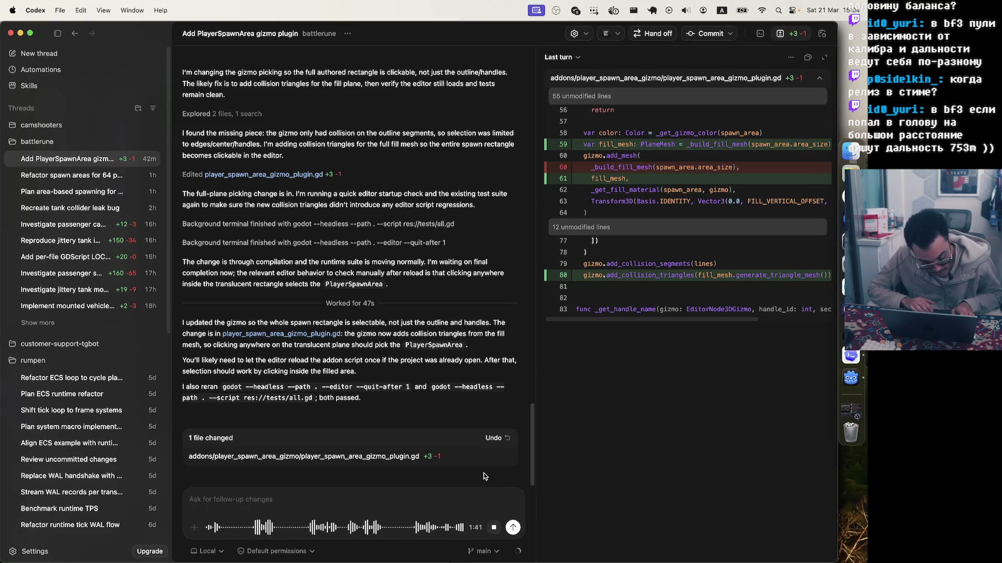
- Finish dictation, send the hollow-vehicle spawn gizmo planning request, and return to Godot
left_click(493, 528)
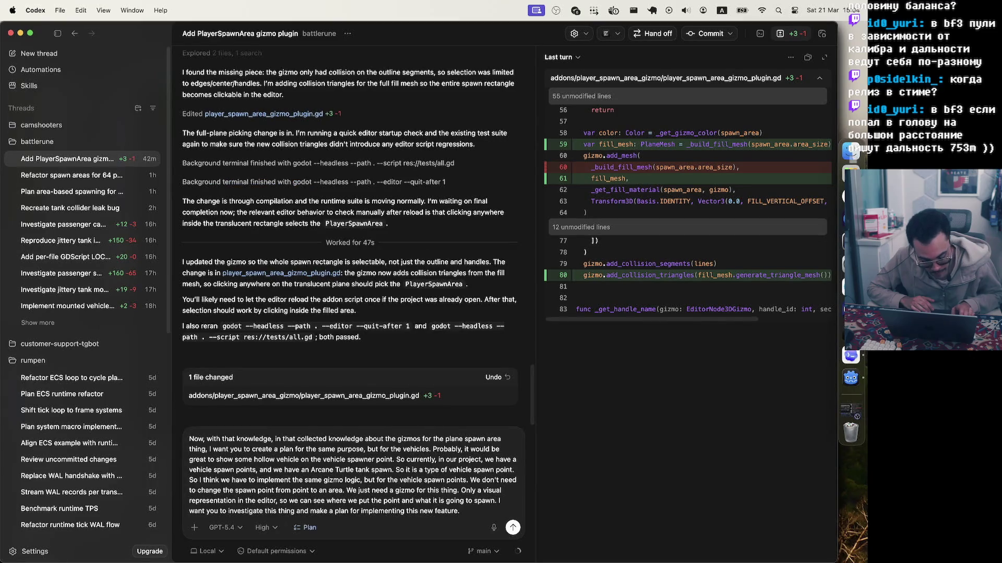
left_click(512, 528)
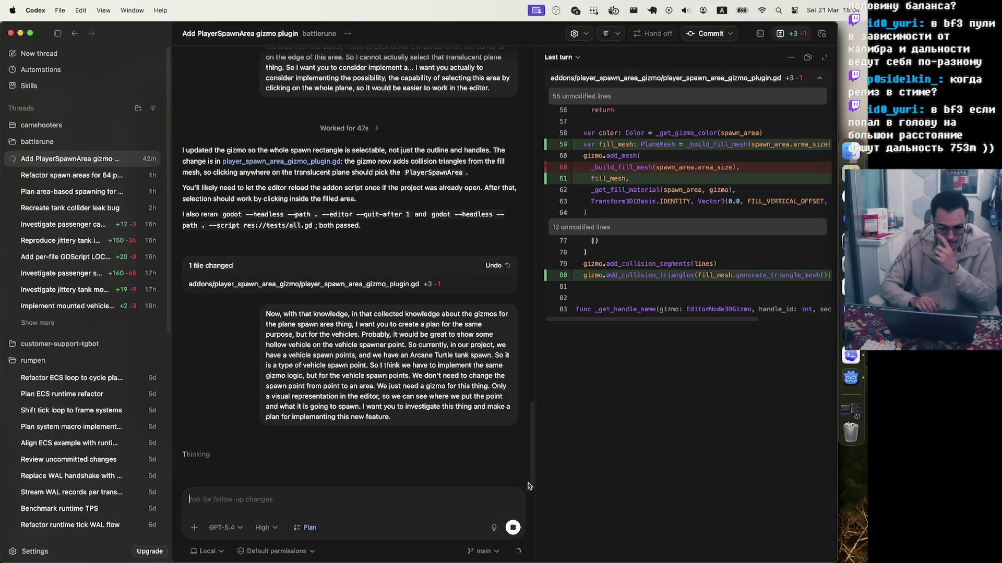
key("ctrl+Up")
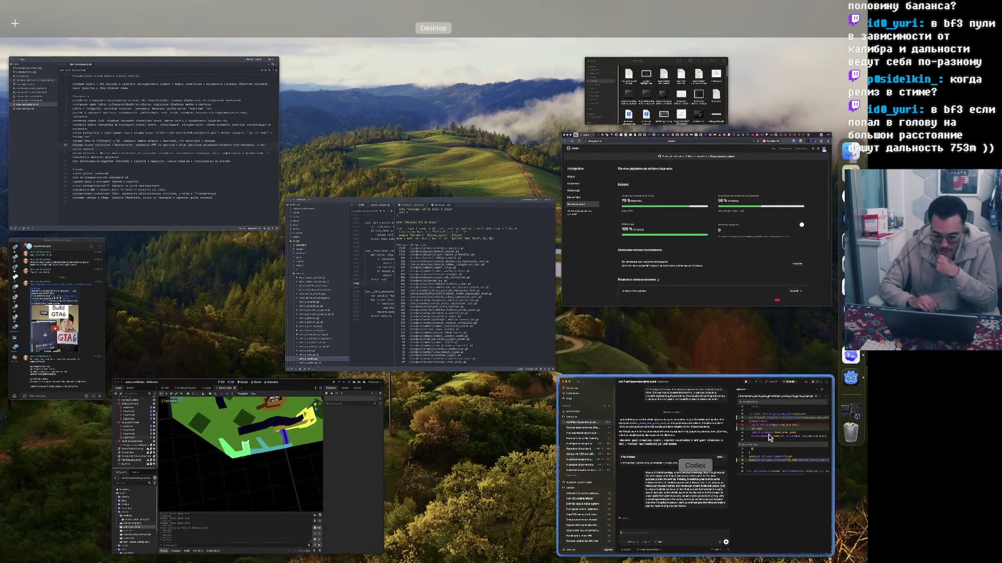
left_click(256, 444)
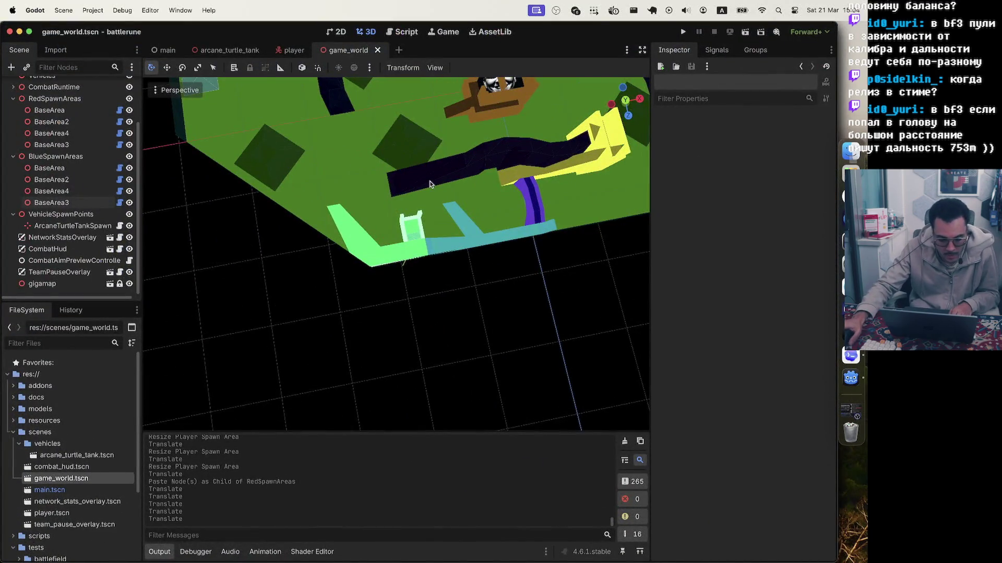
scroll(422, 190, "left", 2)
scroll(416, 188, "down", 3)
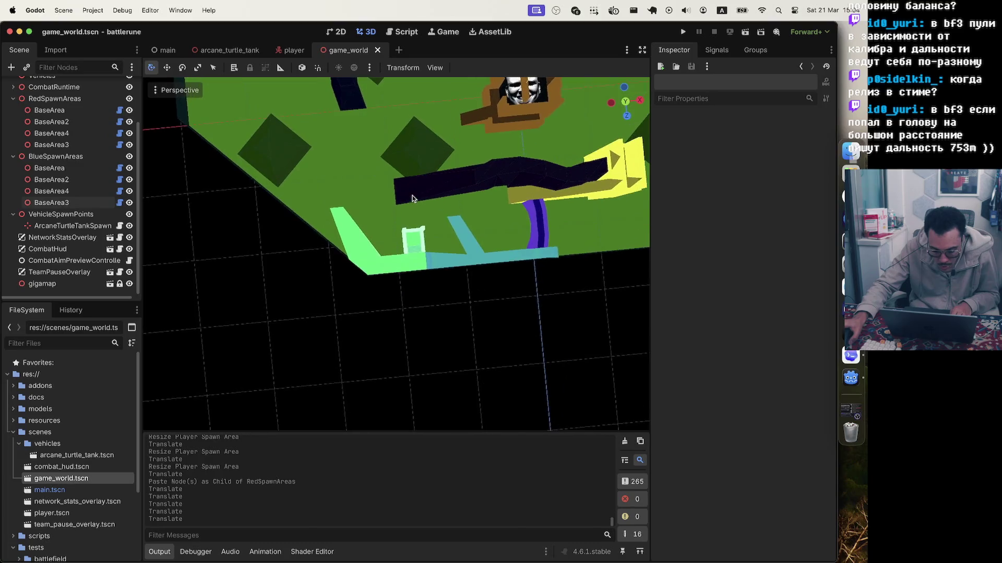
scroll(459, 255, "down", 8)
scroll(460, 257, "down", 5)
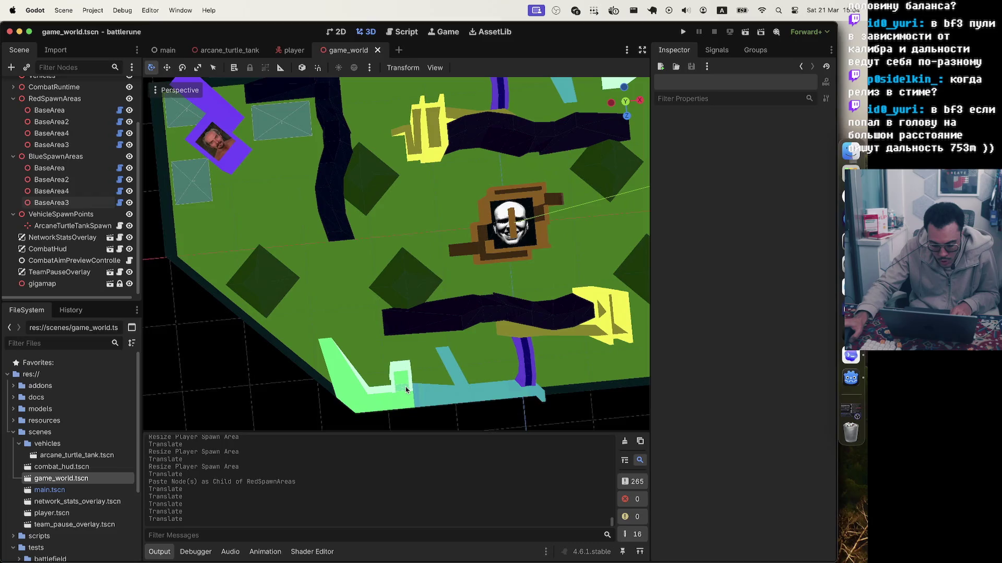
- Switch to top orthogonal view, zoom into the blue base, and select its BaseArea3
scroll(433, 386, "up", 5)
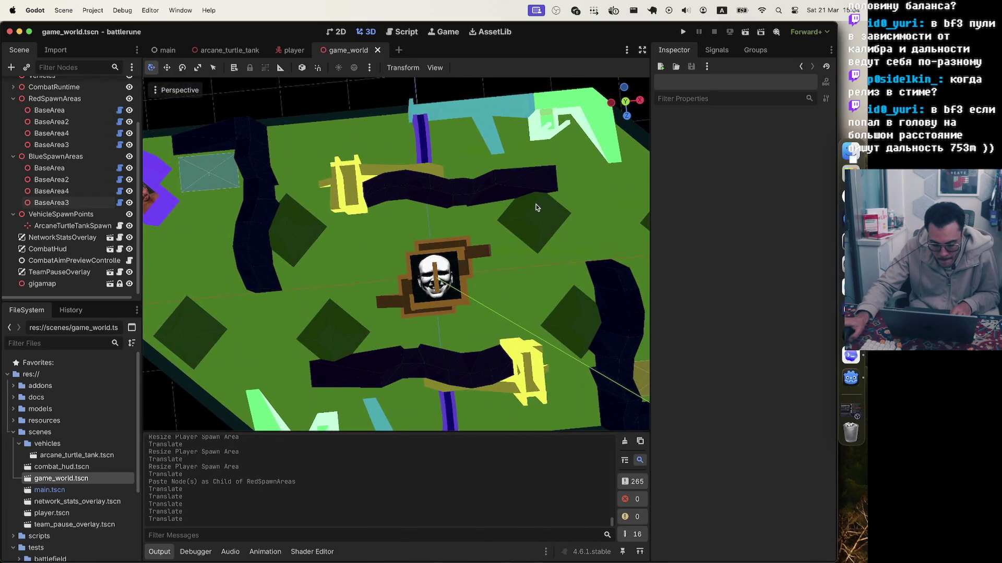
scroll(479, 300, "down", 3)
scroll(478, 292, "right", 5)
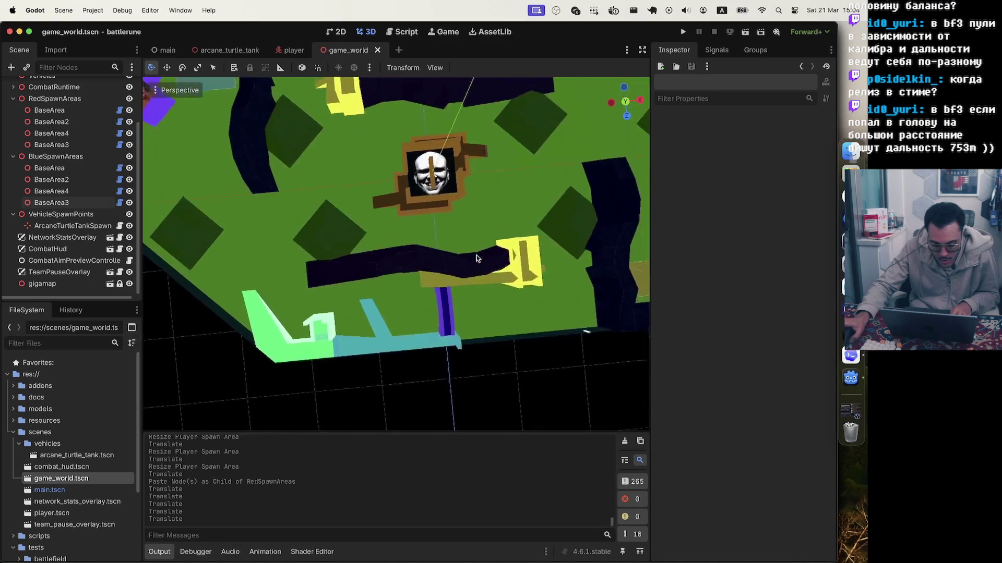
scroll(387, 208, "up", 5)
scroll(308, 200, "right", 10)
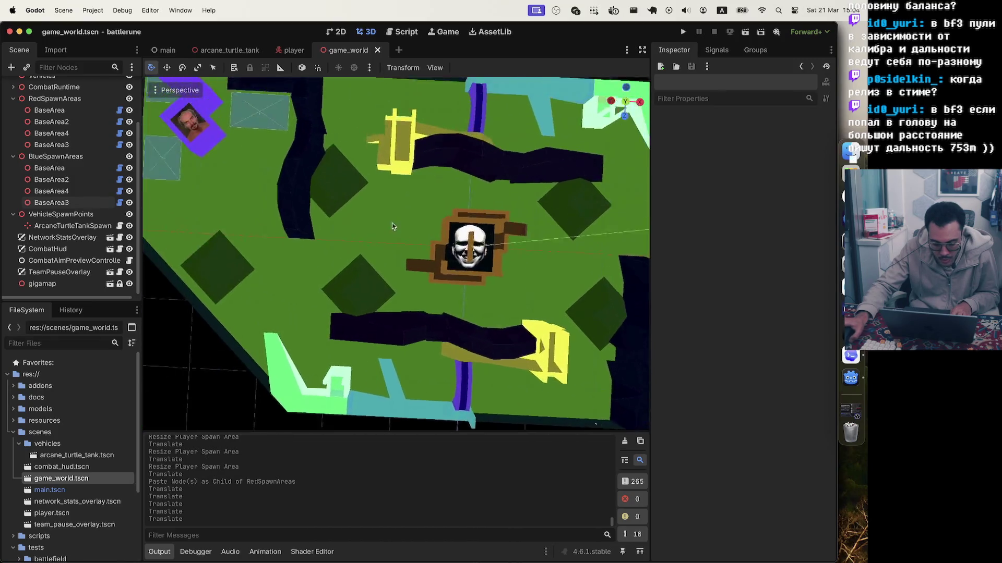
scroll(382, 217, "down", 5)
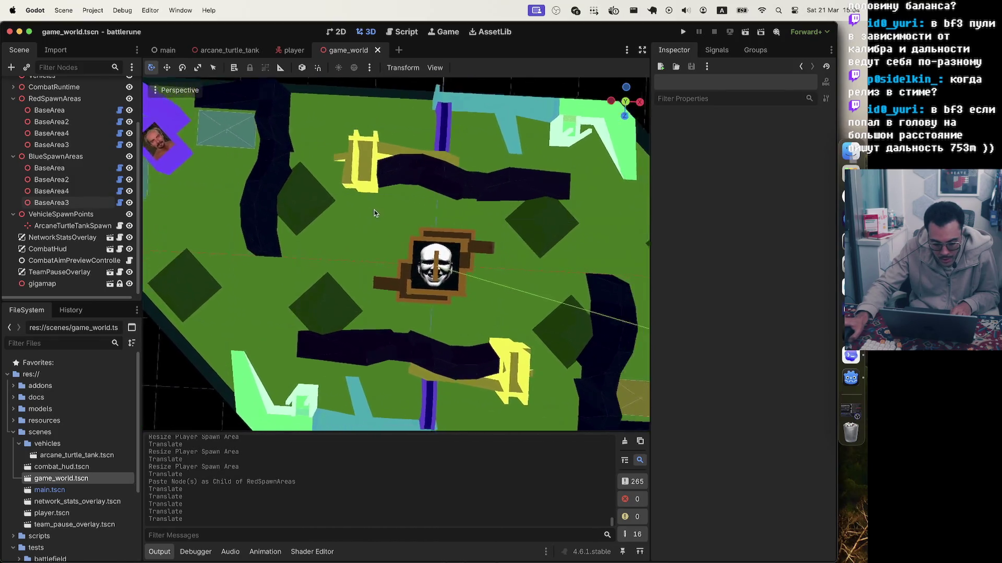
scroll(418, 211, "down", 5)
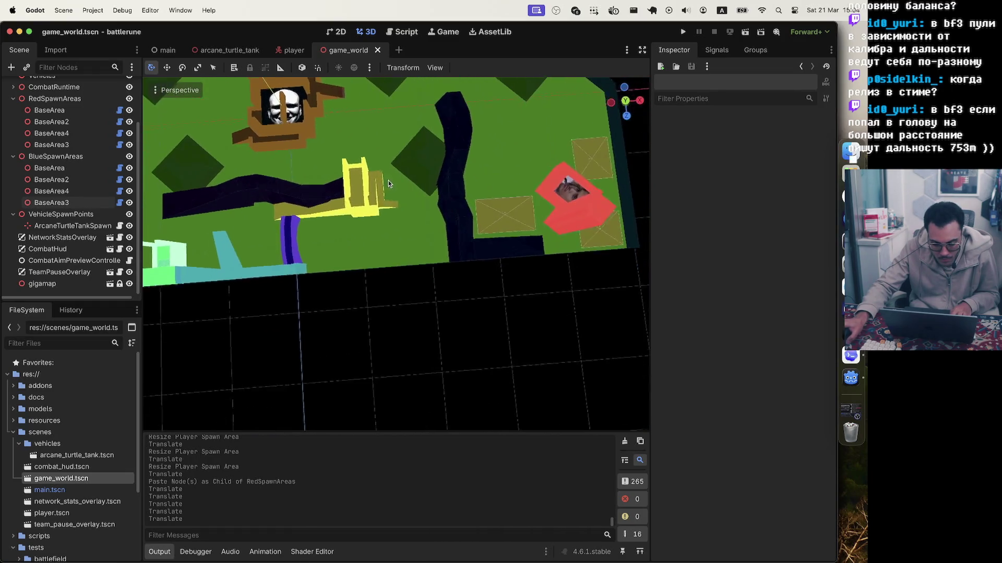
scroll(380, 186, "right", 10)
scroll(385, 168, "up", 5)
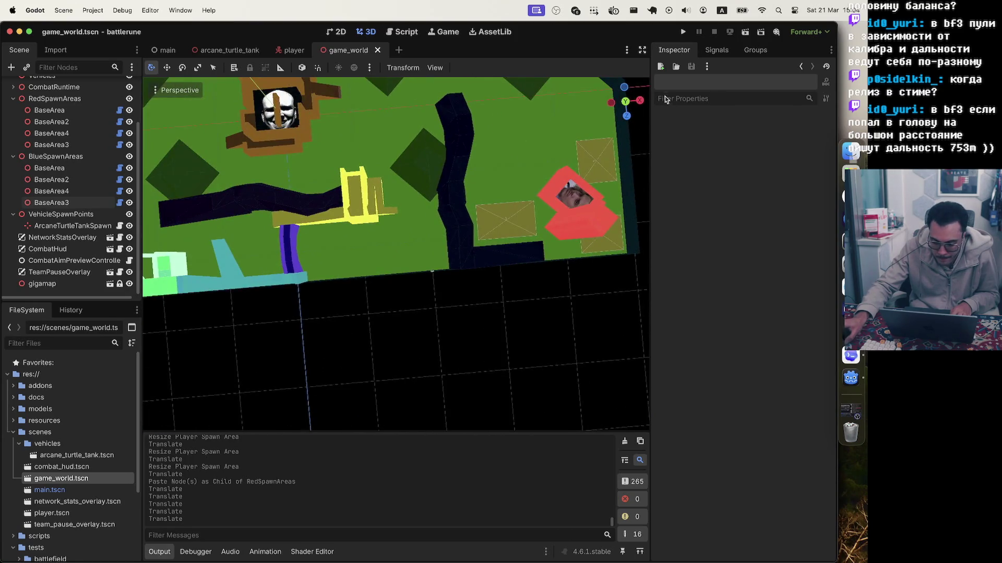
left_click(626, 101)
scroll(159, 267, "up", 2)
scroll(159, 267, "up", 5)
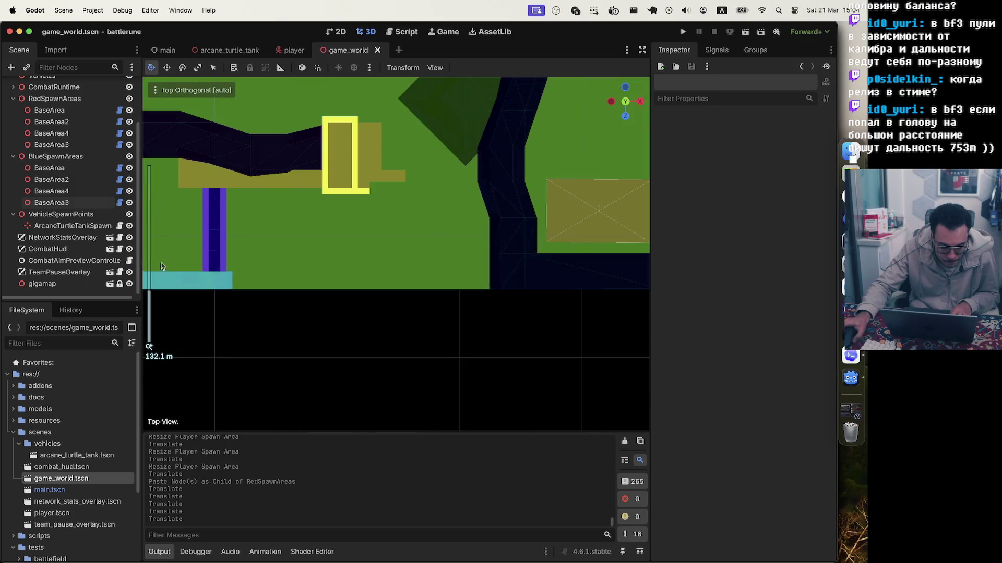
scroll(189, 217, "left", 5)
left_click(261, 325)
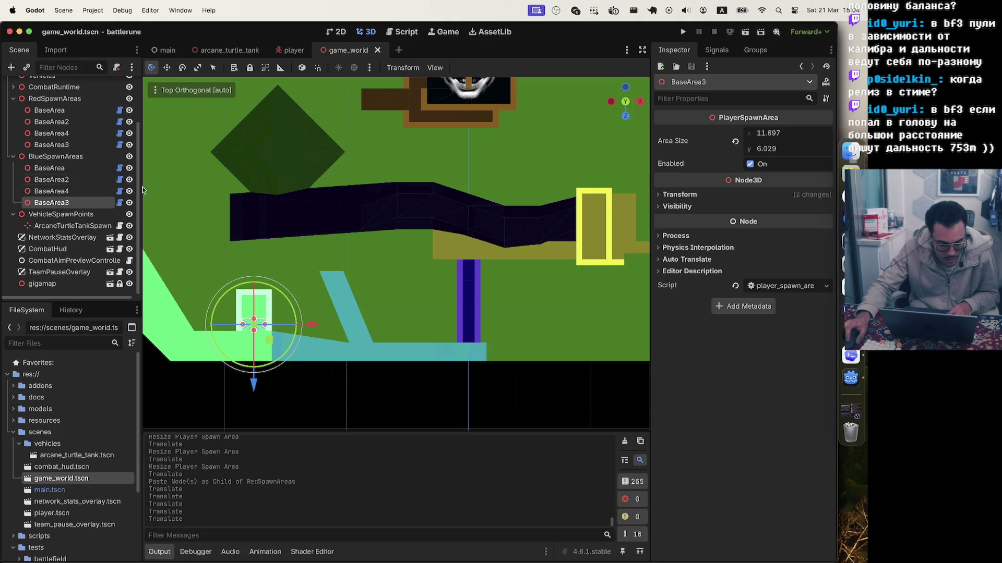
key("super+v")
left_click_drag(313, 326, 643, 324)
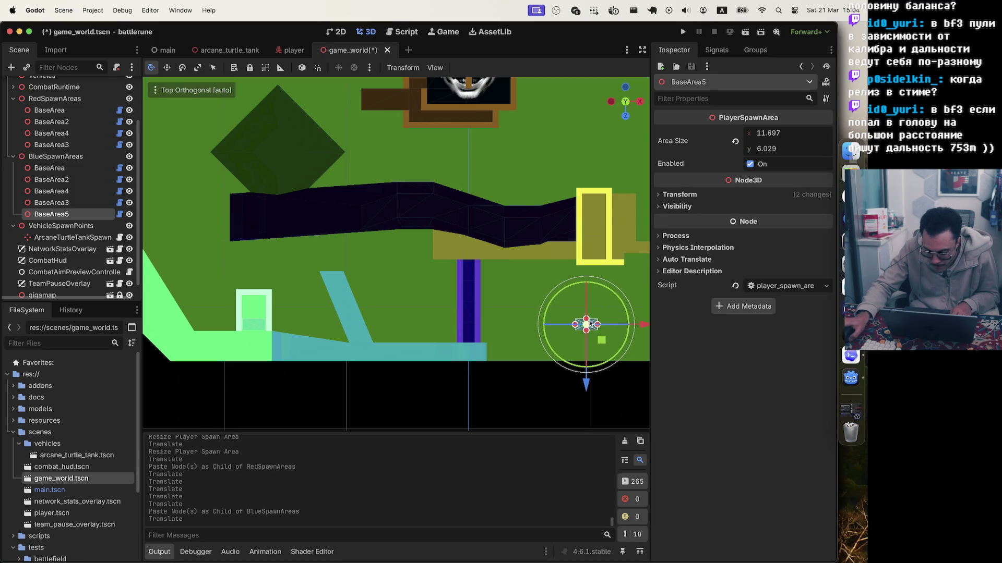
left_click_drag(586, 386, 586, 269)
left_click_drag(645, 206, 650, 206)
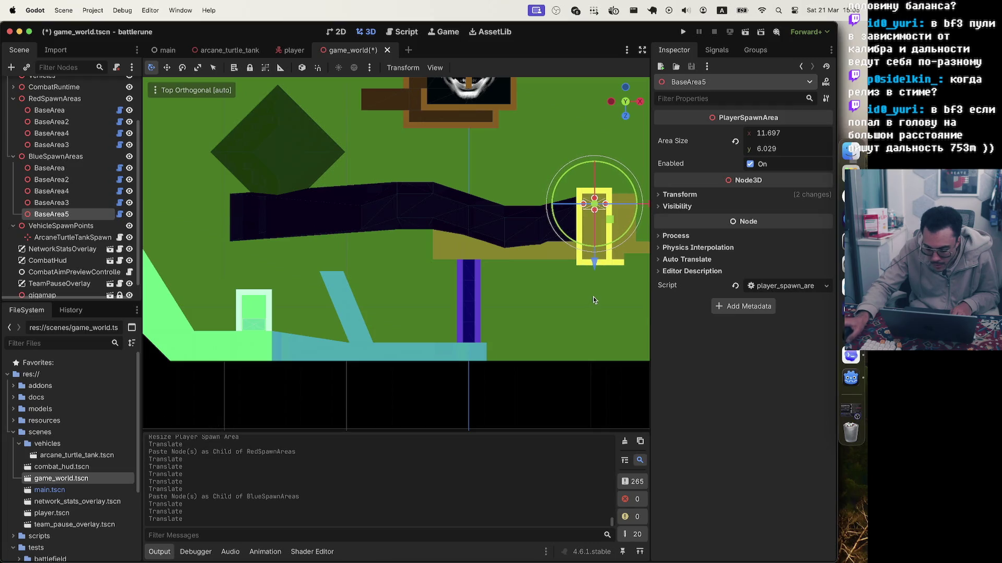
scroll(592, 294, "down", 5)
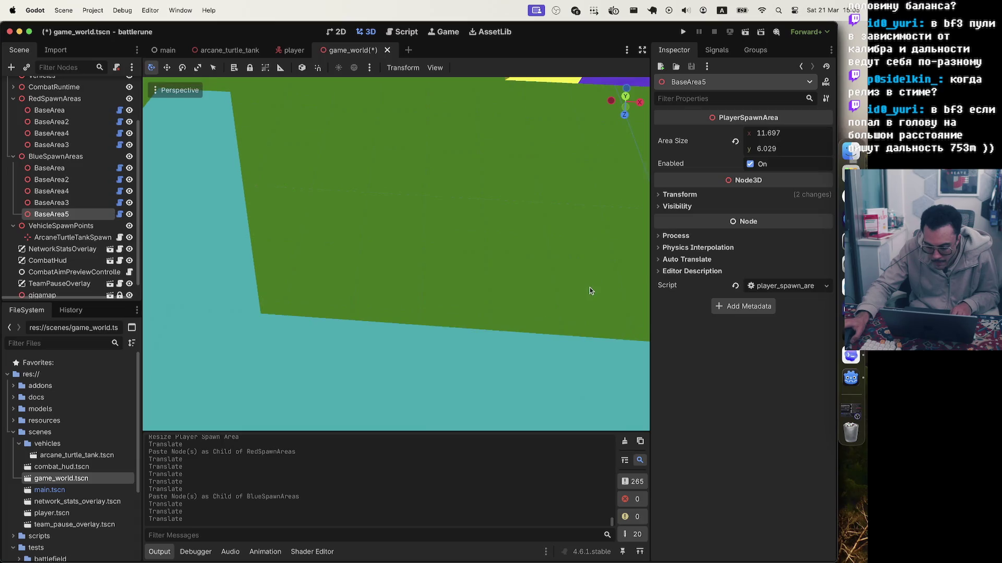
scroll(589, 291, "down", 10)
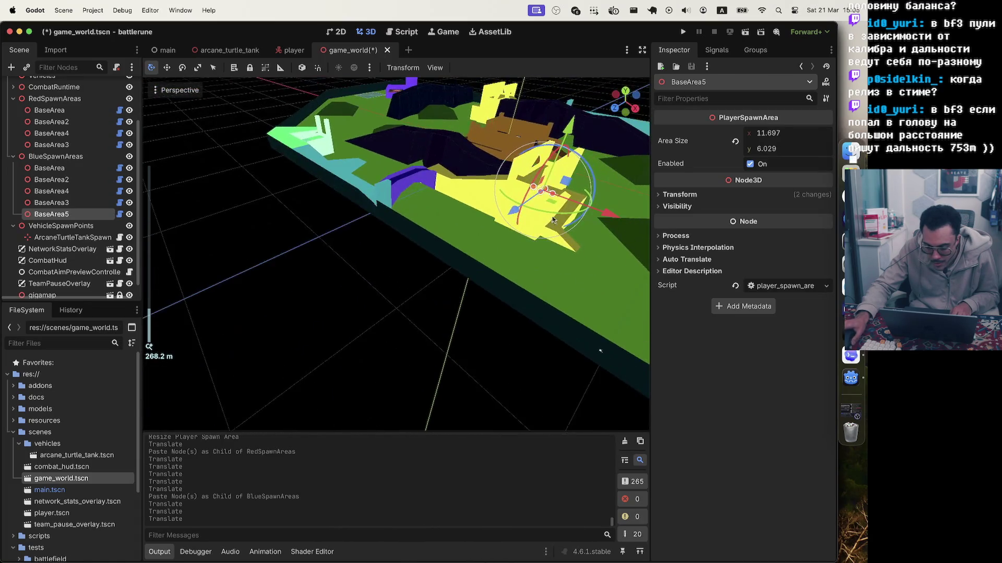
left_click(635, 108)
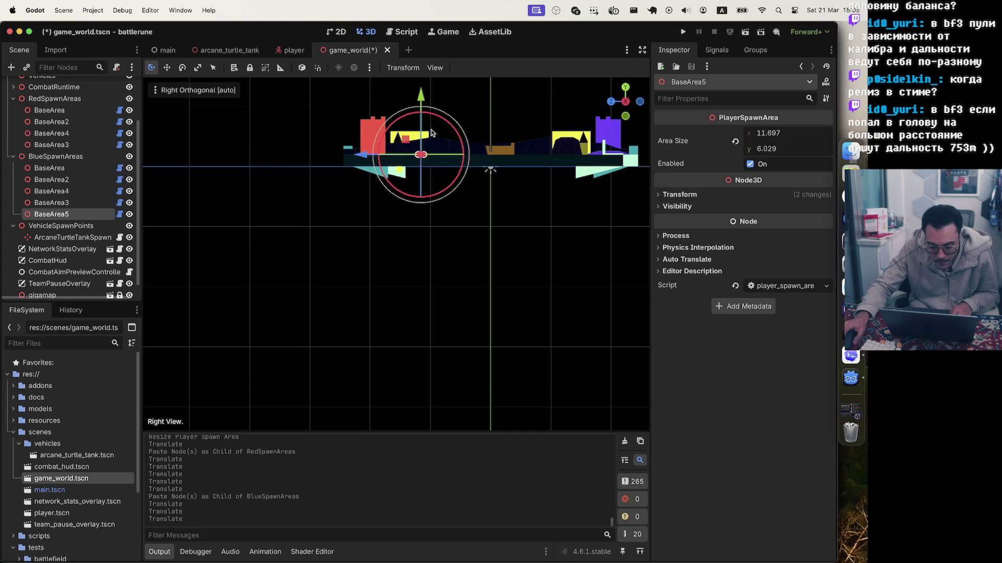
scroll(432, 135, "up", 5)
scroll(449, 250, "down", 5)
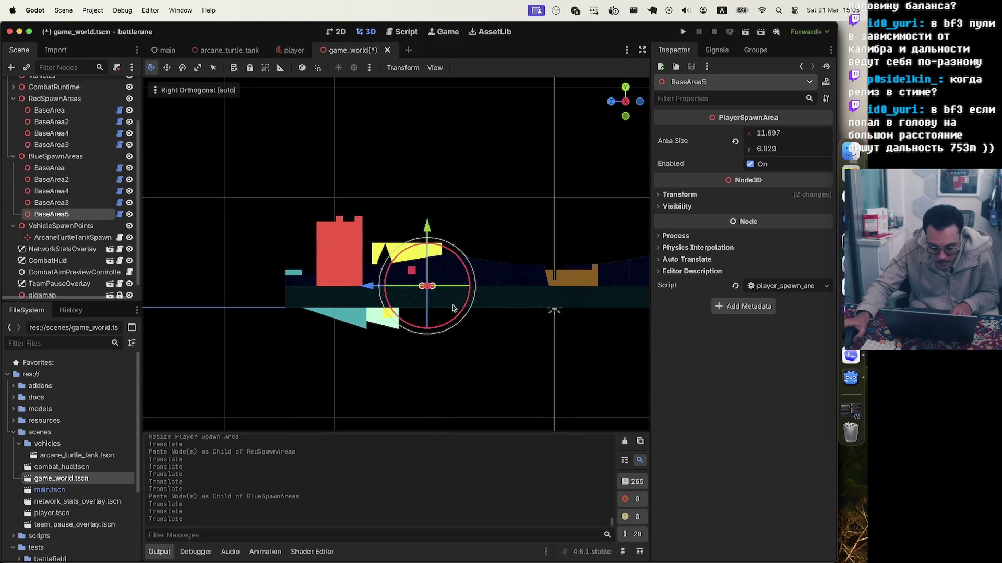
scroll(452, 304, "up", 10)
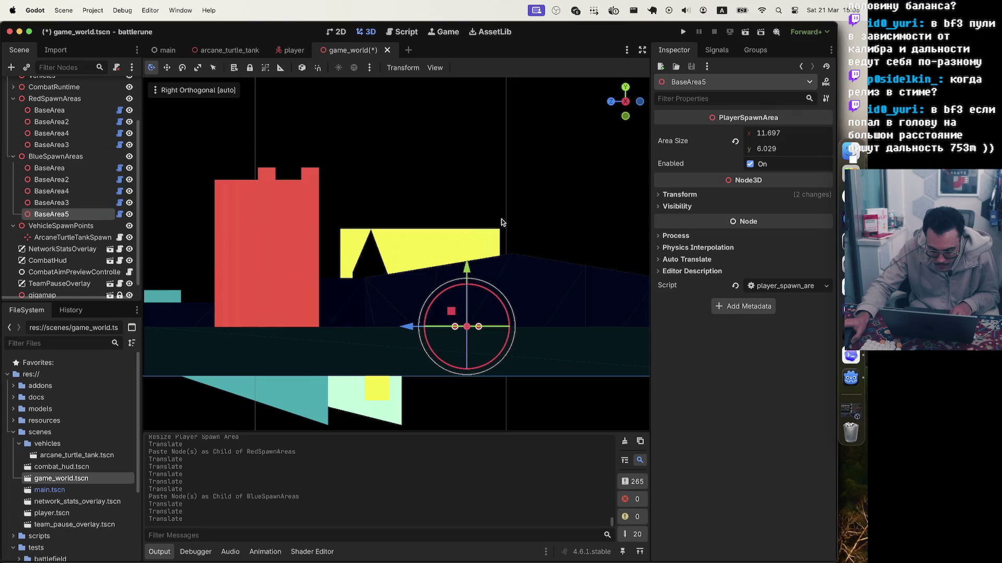
scroll(502, 222, "down", 10)
key("f")
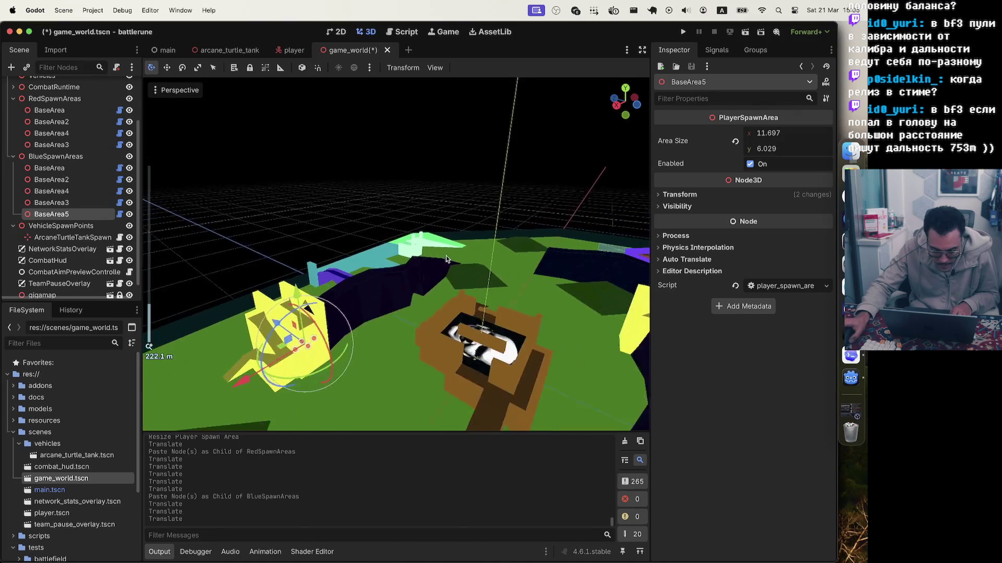
double_click(27, 214)
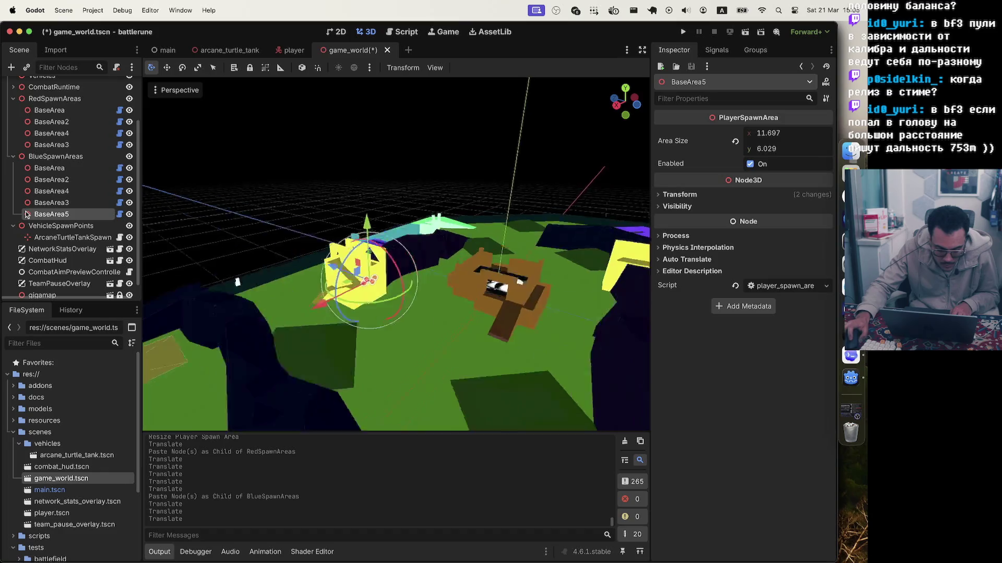
scroll(428, 199, "down", 5)
scroll(462, 182, "up", 5)
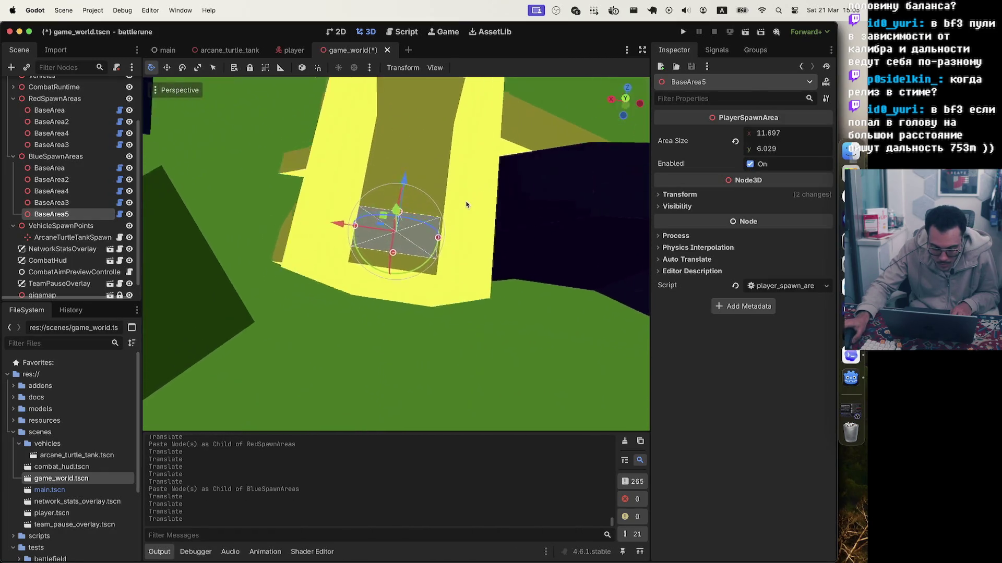
scroll(480, 156, "left", 5)
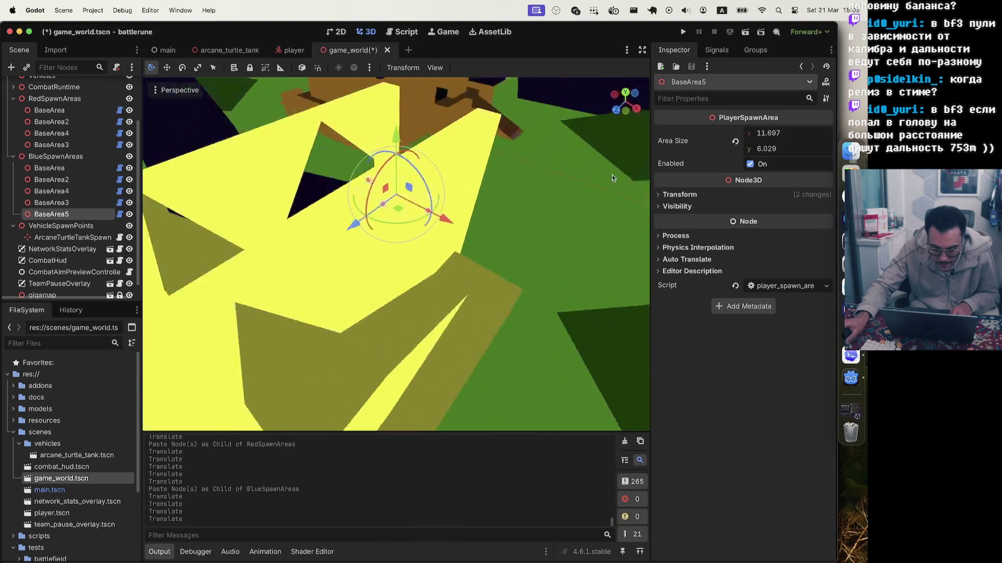
scroll(647, 142, "left", 5)
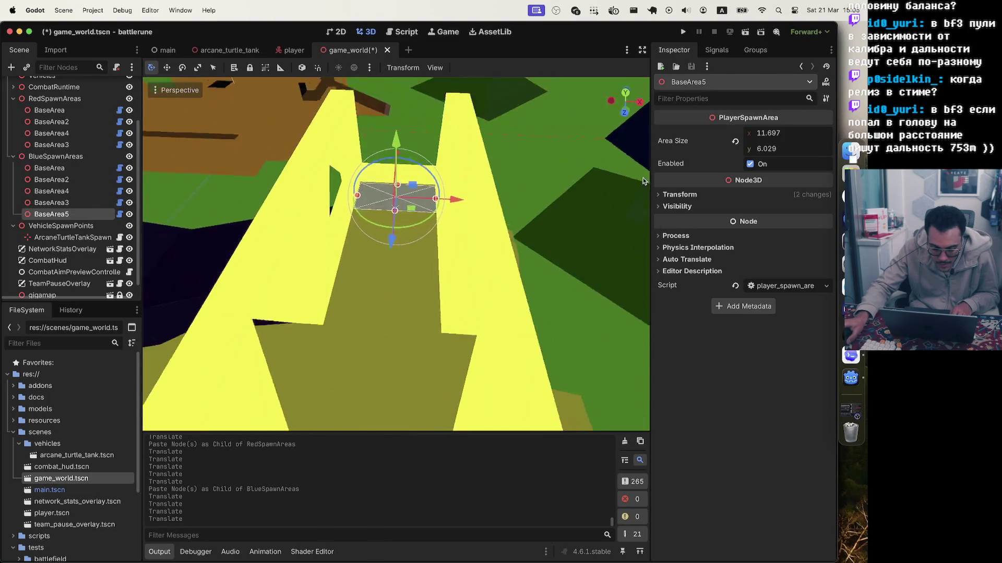
scroll(564, 173, "left", 5)
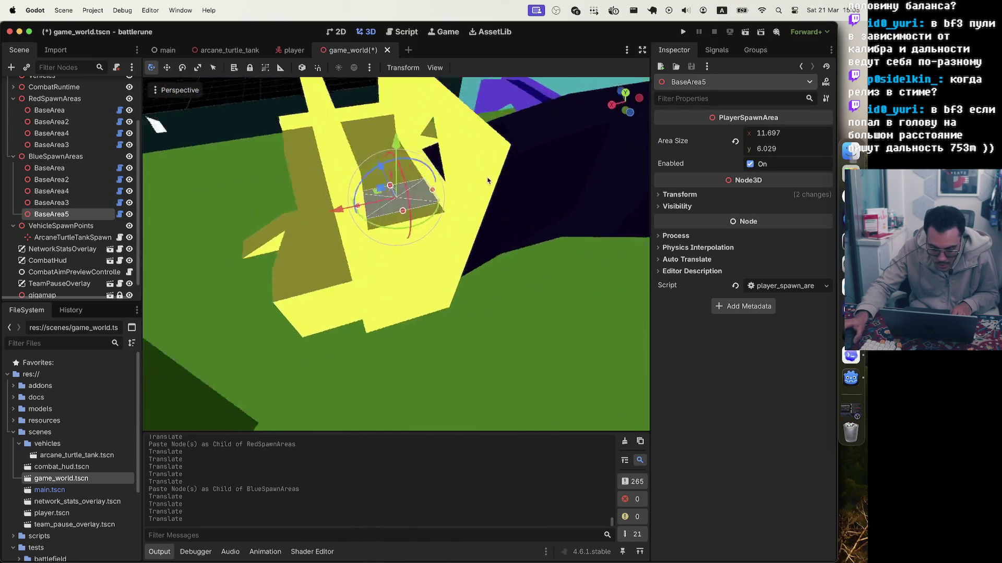
scroll(500, 182, "down", 5)
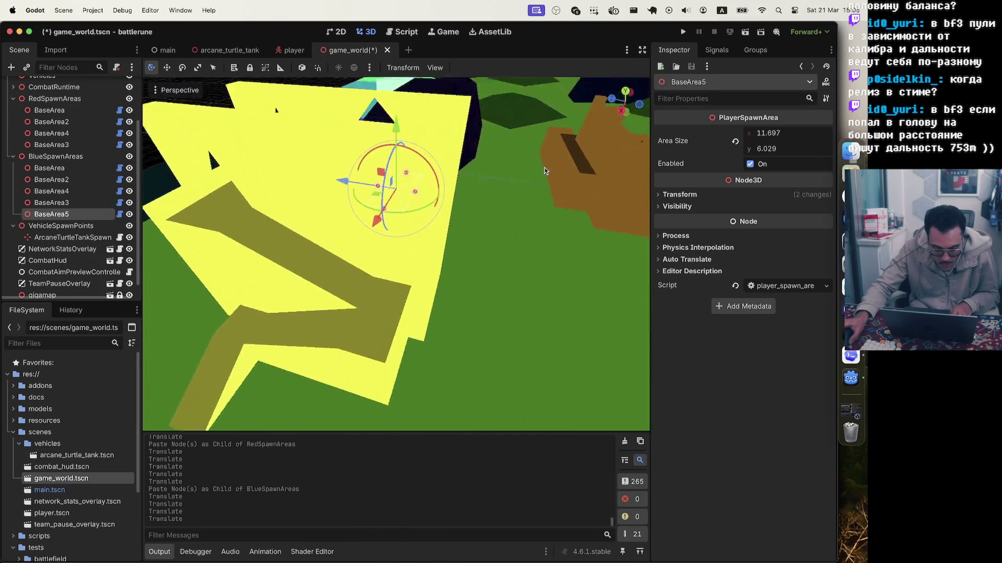
scroll(565, 214, "up", 10)
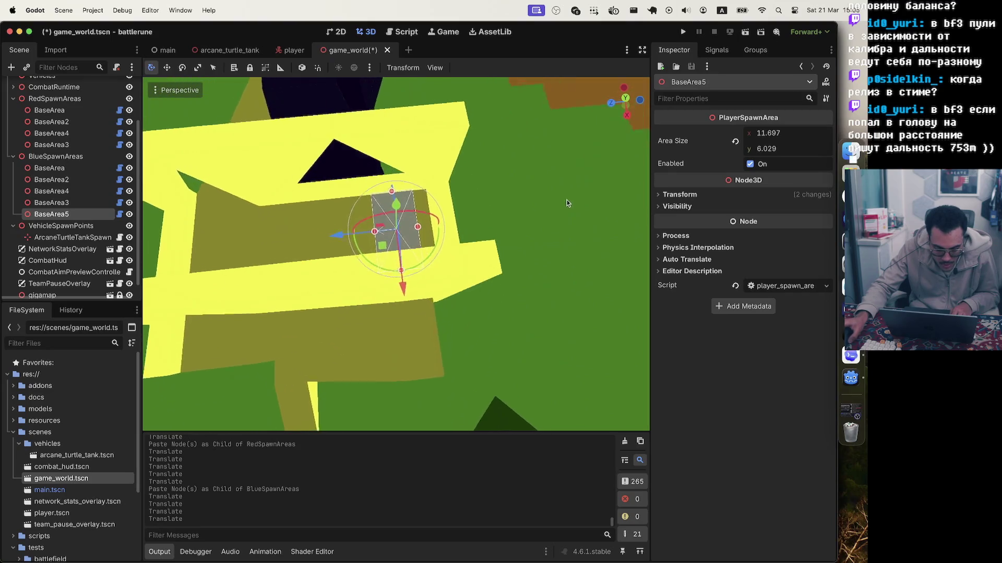
scroll(634, 173, "down", 10)
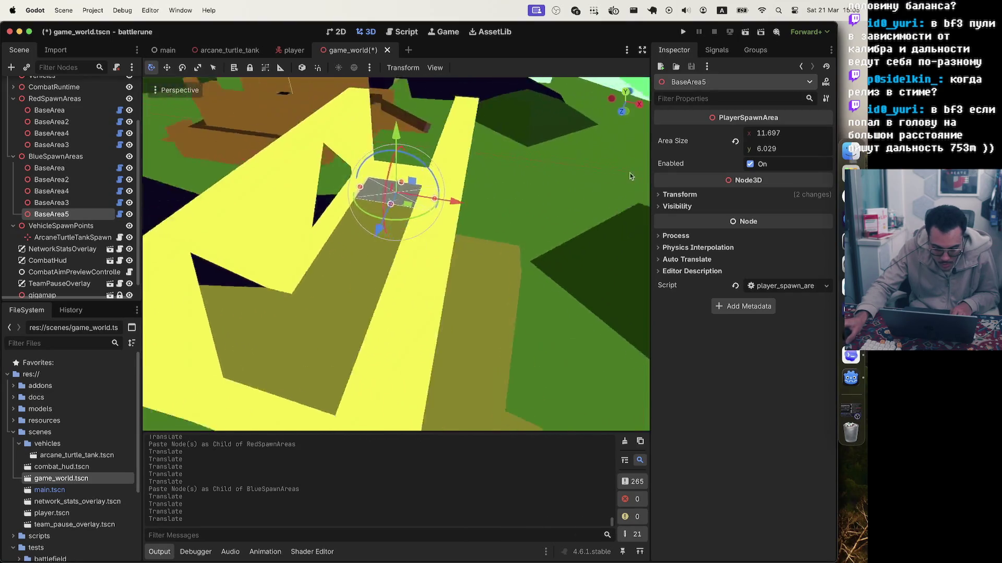
scroll(515, 186, "up", 10)
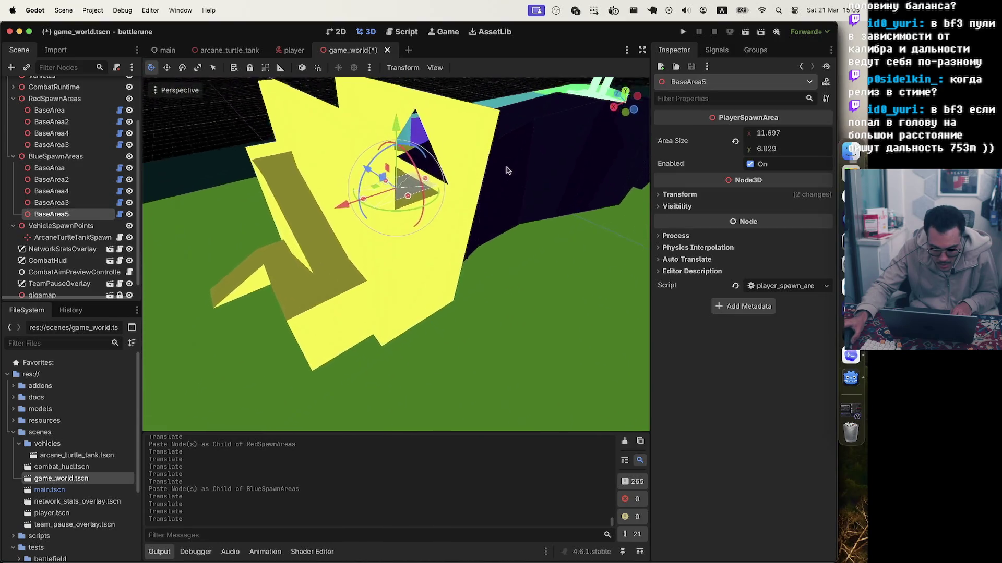
scroll(475, 152, "down", 10)
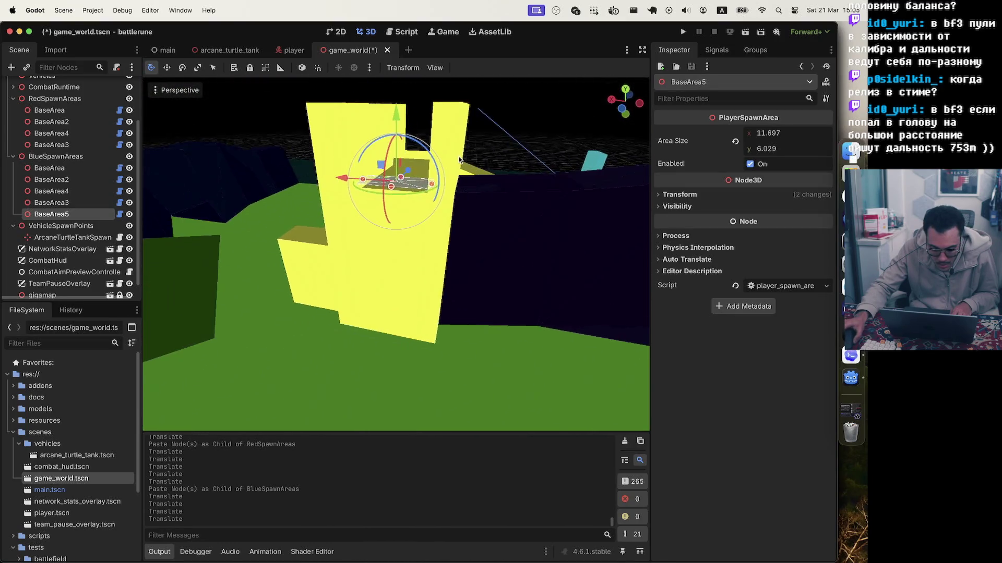
scroll(451, 171, "up", 10)
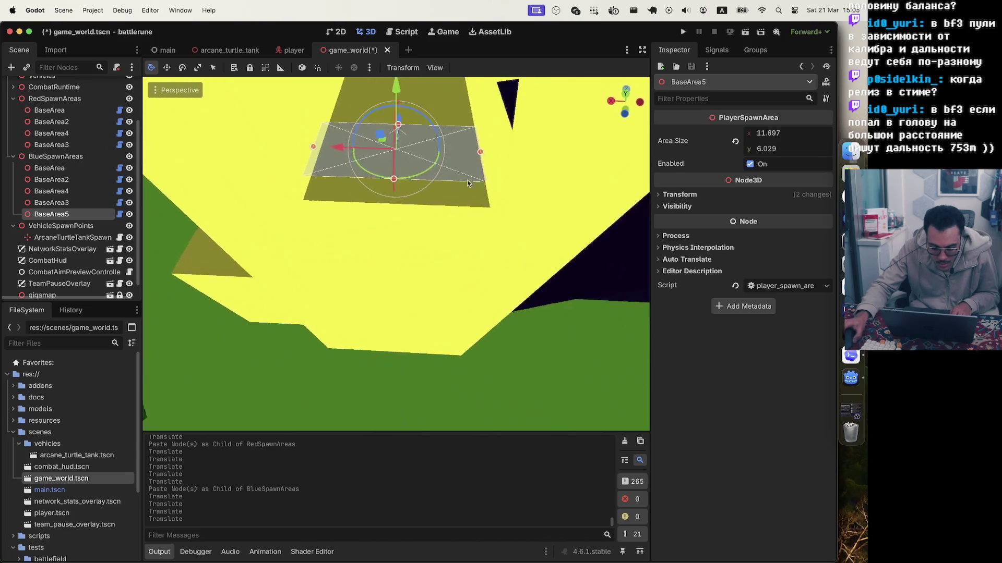
scroll(442, 172, "down", 5)
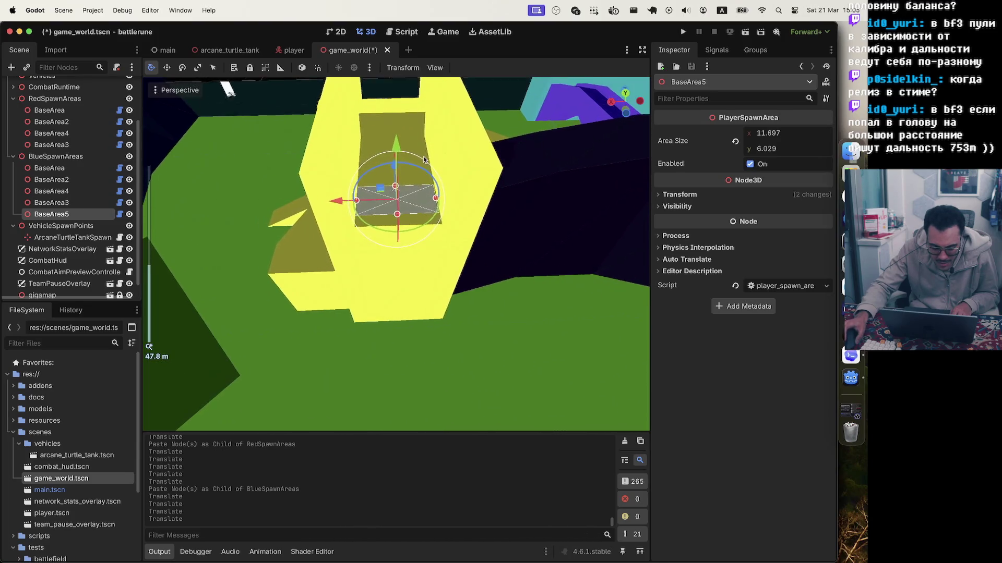
scroll(462, 170, "down", 5)
scroll(462, 170, "down", 2)
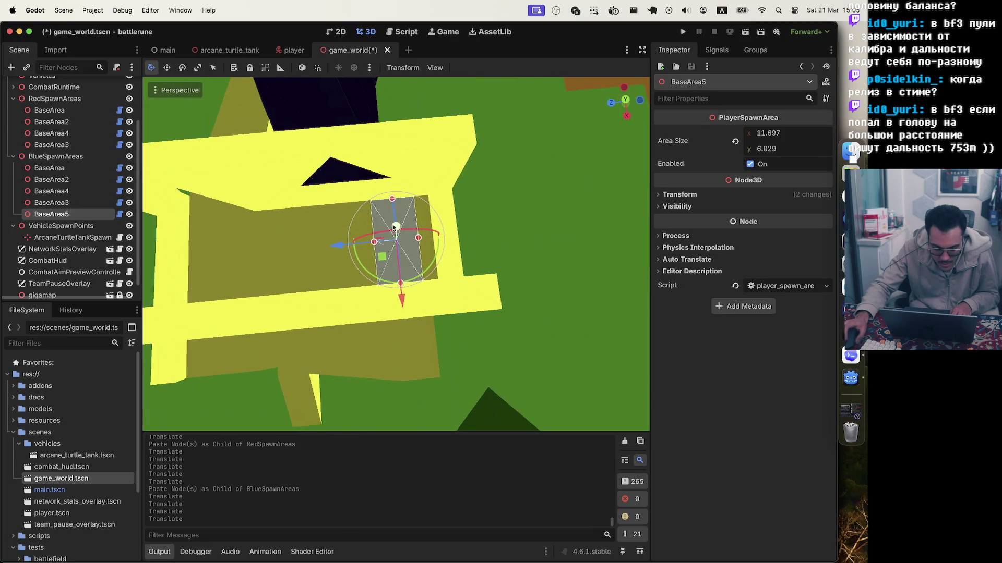
- Enlarge BaseArea5 to 11.697 by 23.269 and lower it onto the ground
mouse_move(373, 244)
left_mouse_down()
mouse_move(237, 251)
mouse_move(310, 249)
mouse_move(258, 252)
left_mouse_up()
scroll(576, 243, "up", 10)
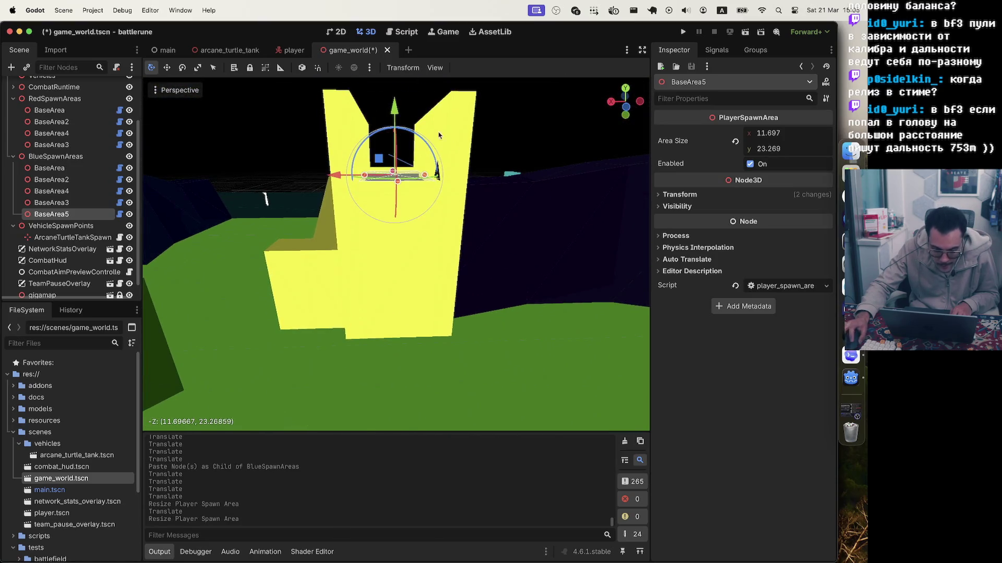
left_click_drag(394, 107, 397, 128)
scroll(426, 119, "down", 10)
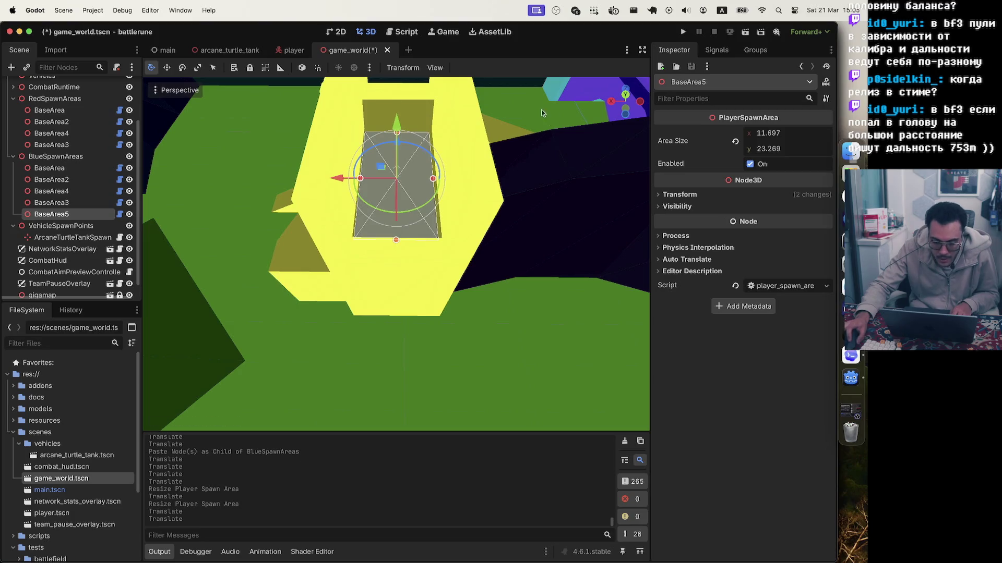
scroll(516, 124, "down", 10)
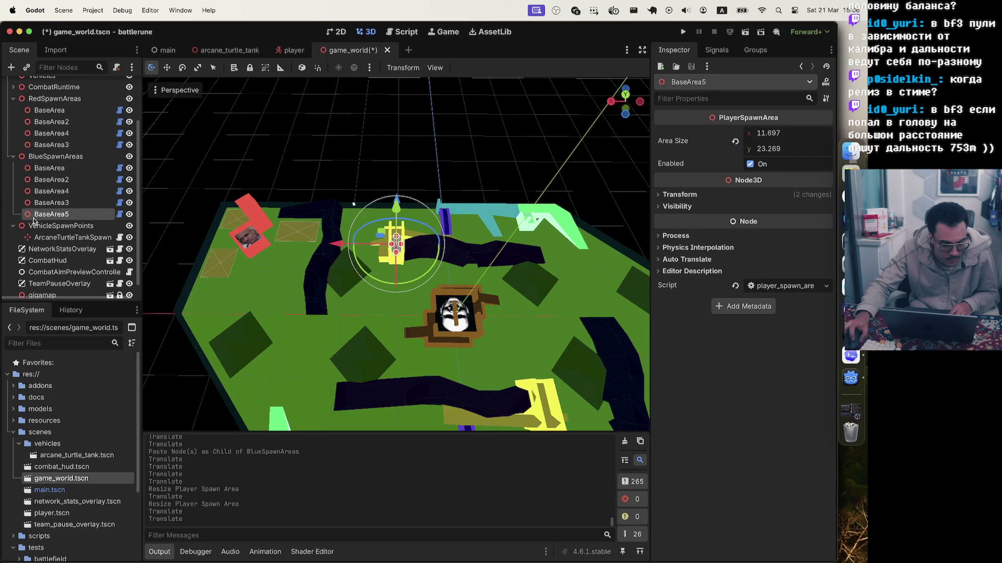
- Paste a copy of BaseArea5 under RedSpawnAreas and centre it in the top-left yellow base
left_click(54, 98)
key("super+v")
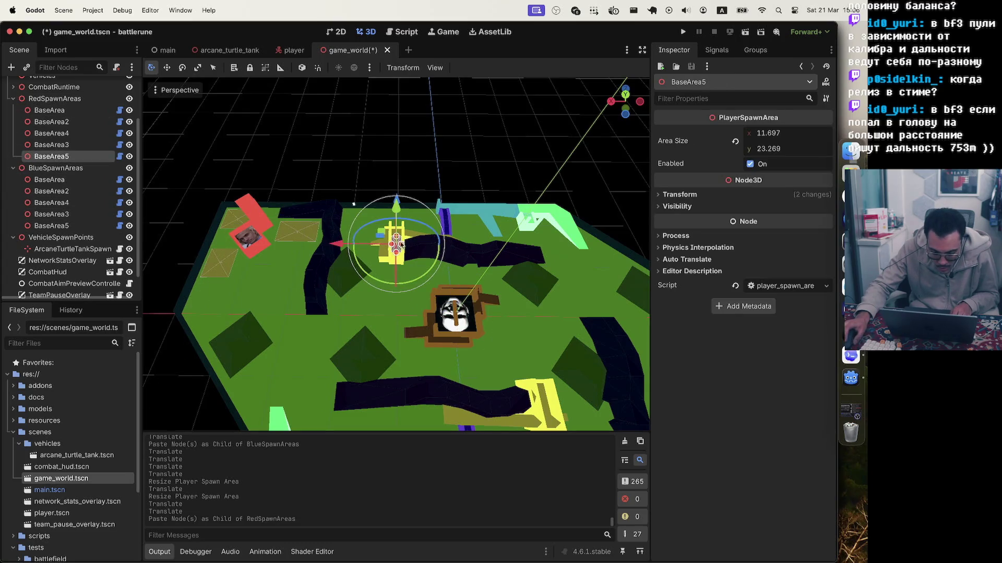
left_click(626, 101)
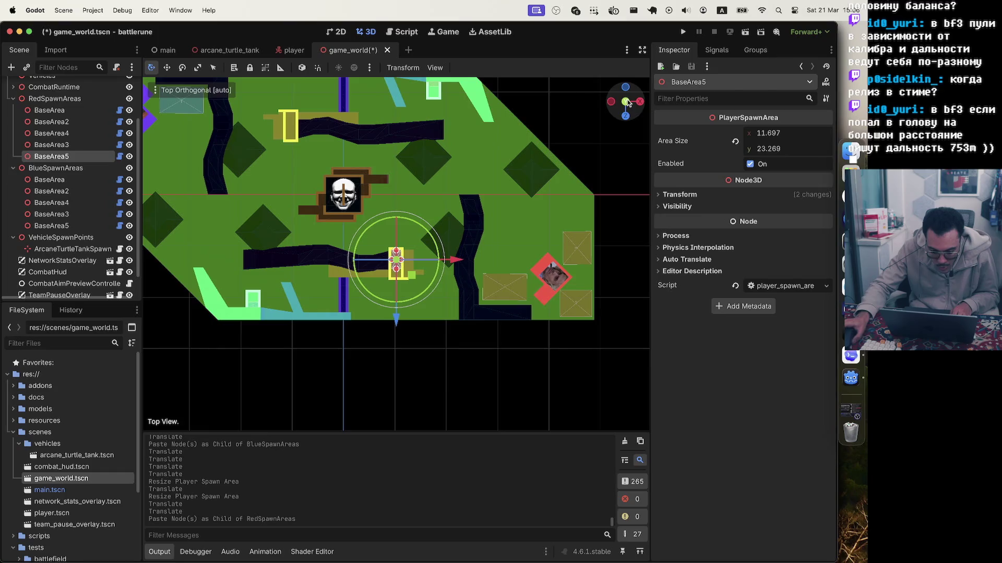
mouse_move(411, 279)
left_mouse_down()
mouse_move(412, 213)
mouse_move(304, 80)
mouse_move(305, 147)
left_mouse_up()
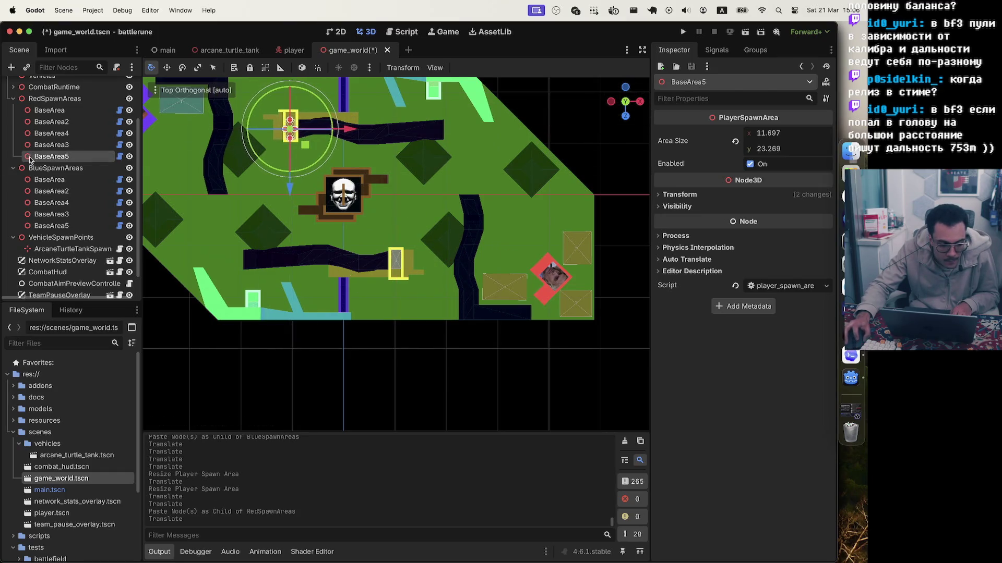
double_click(50, 157)
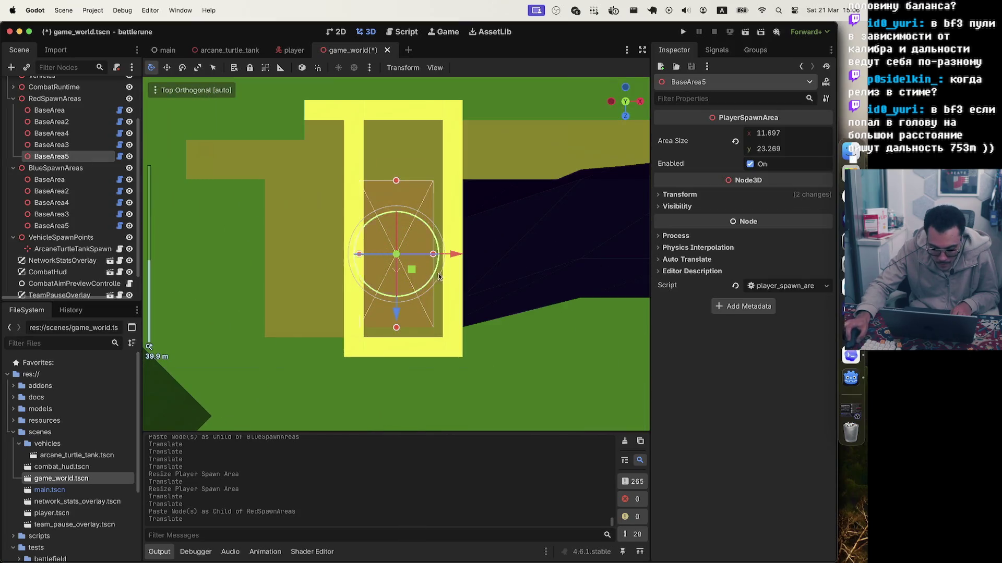
left_click_drag(415, 272, 421, 279)
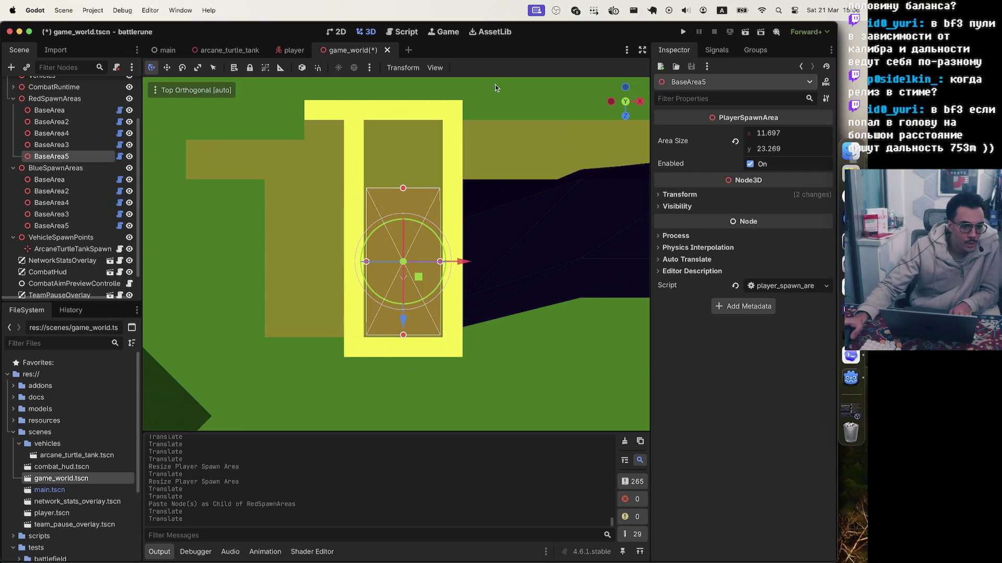
scroll(465, 140, "down", 5)
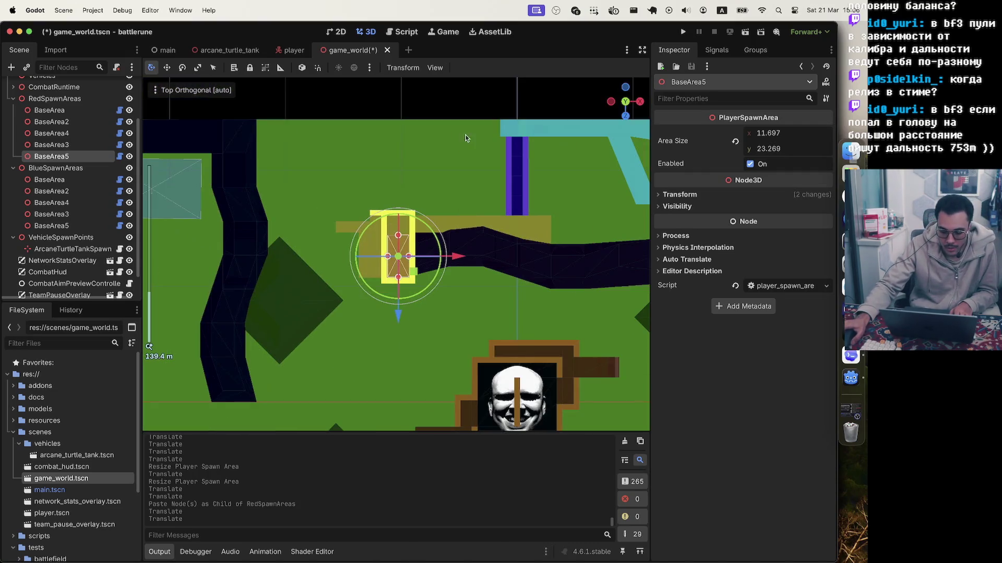
left_click(437, 111)
scroll(436, 111, "down", 3)
mouse_move(436, 111)
left_mouse_down()
mouse_move(501, 160)
mouse_move(485, 143)
mouse_move(496, 150)
mouse_move(509, 214)
left_mouse_up()
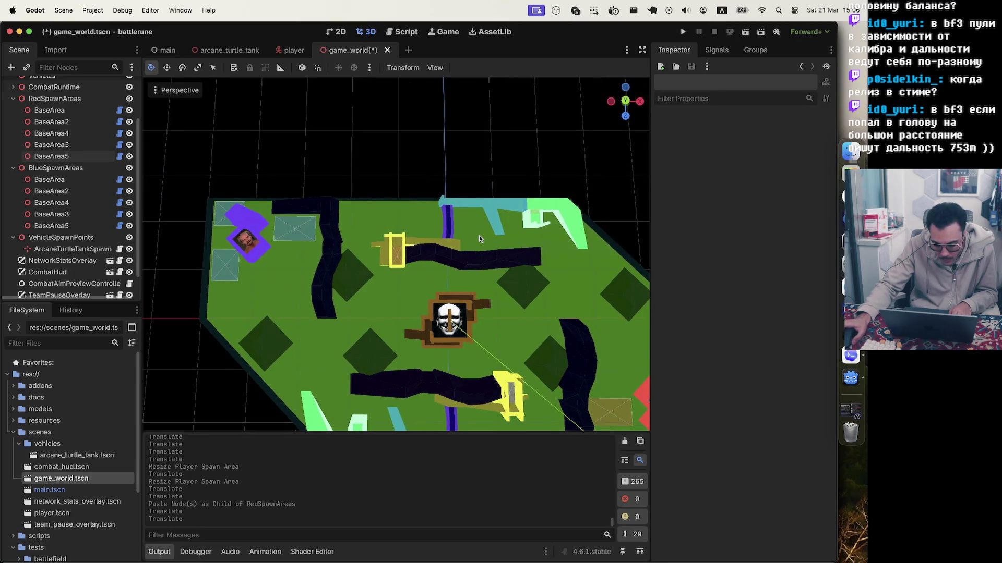
scroll(484, 277, "down", 4)
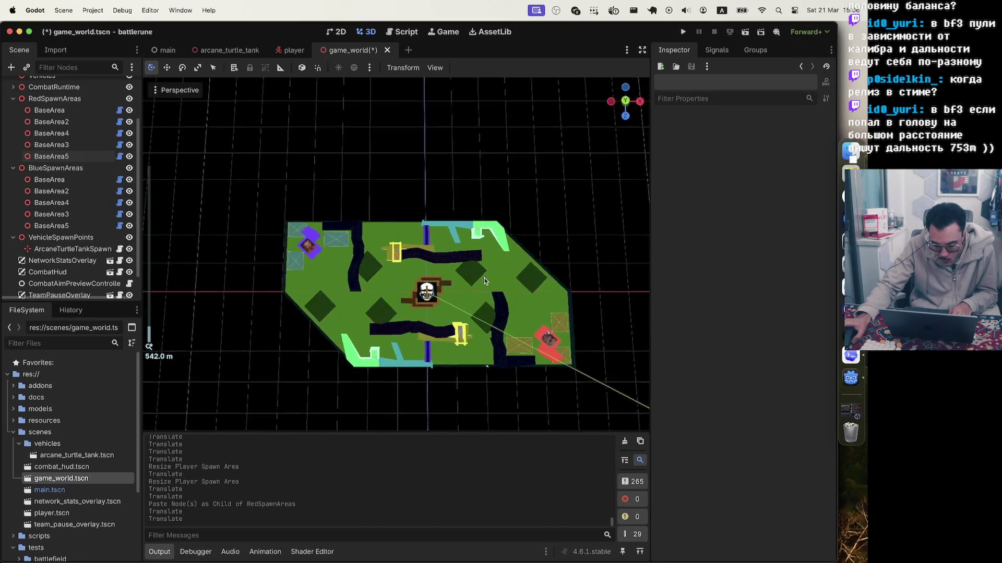
scroll(452, 339, "up", 1)
scroll(452, 340, "up", 3)
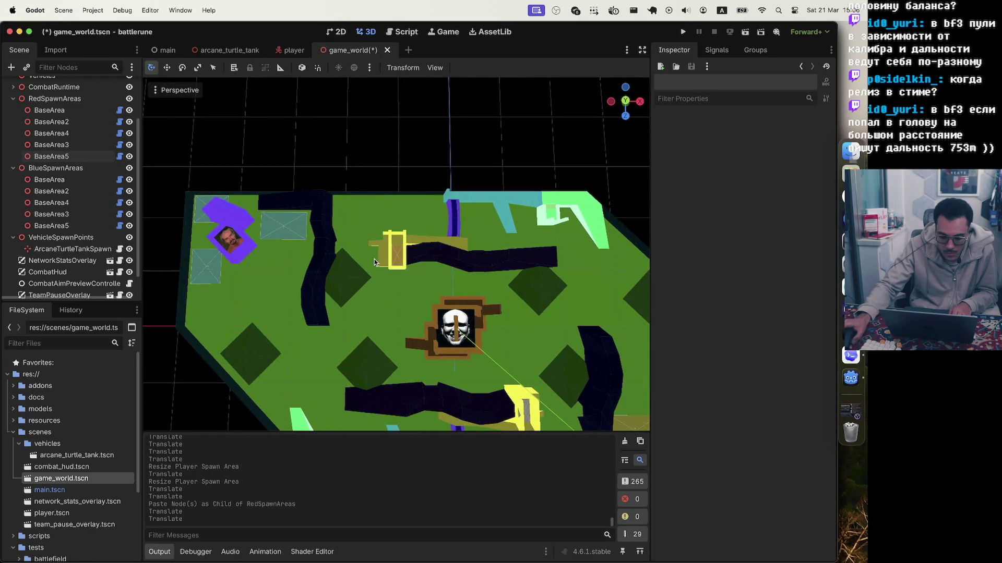
mouse_move(456, 292)
left_mouse_down()
mouse_move(369, 220)
mouse_move(447, 241)
mouse_move(440, 253)
mouse_move(436, 245)
left_mouse_up()
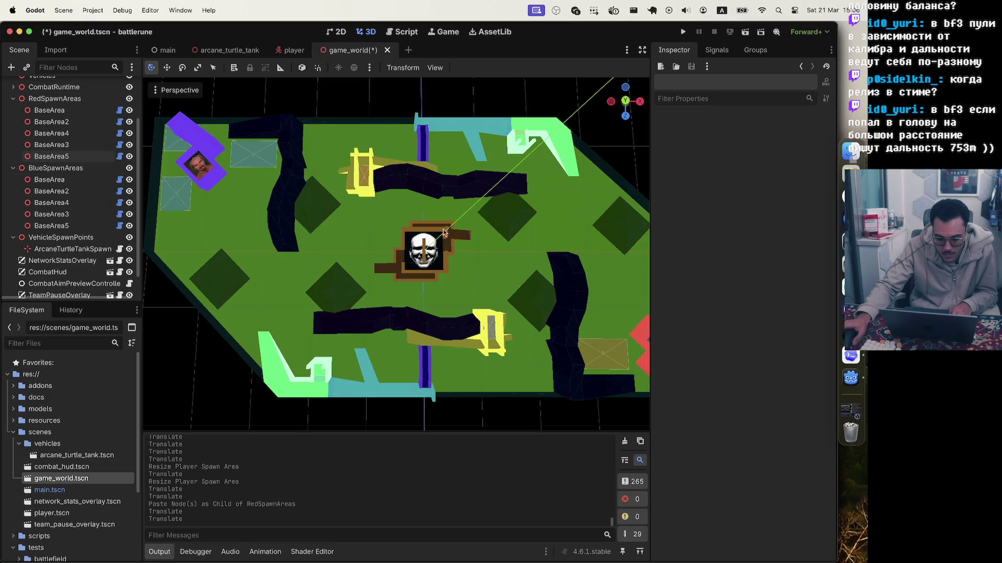
mouse_move(493, 222)
left_mouse_down()
mouse_move(471, 239)
mouse_move(509, 244)
left_mouse_up()
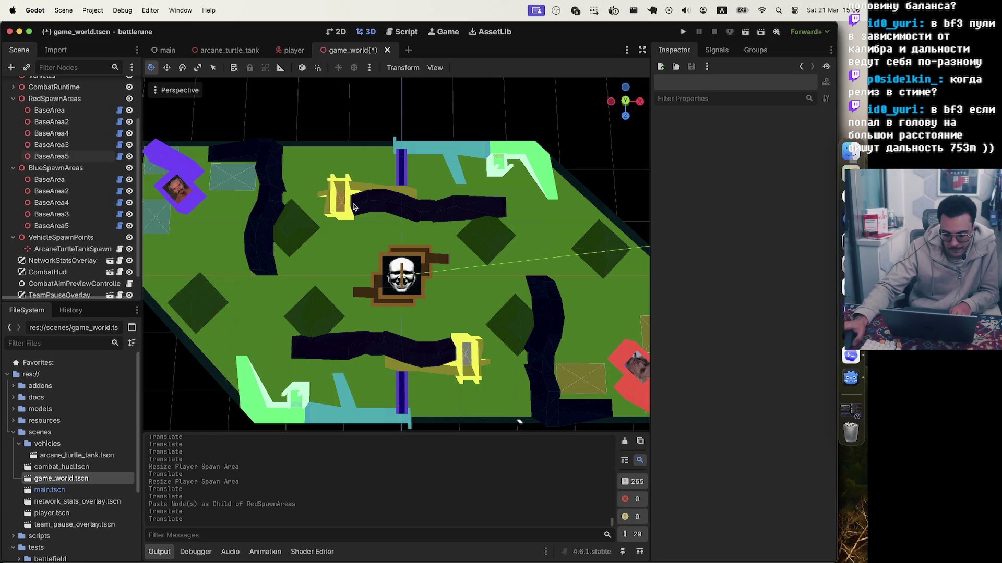
scroll(448, 254, "down", 5)
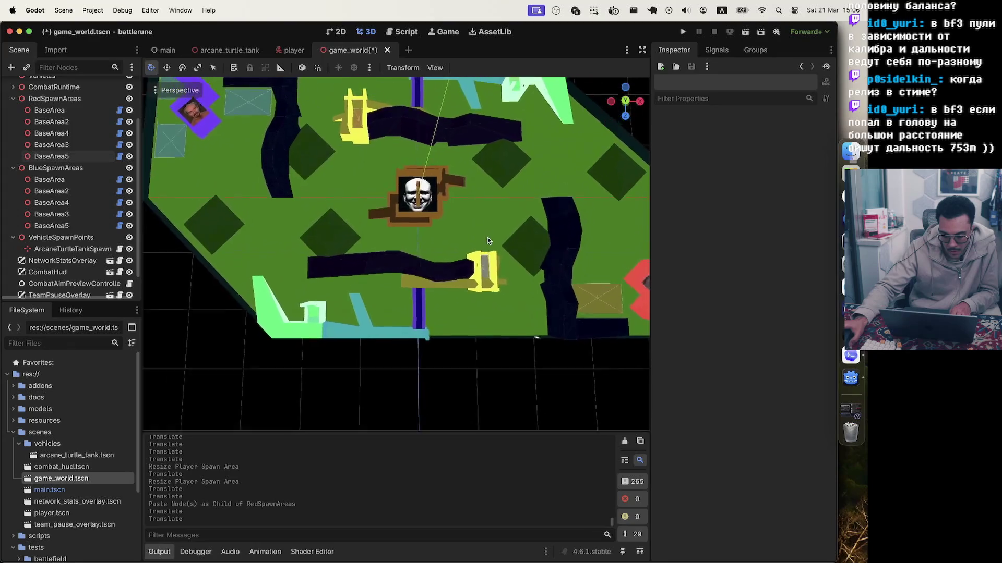
scroll(424, 194, "up", 5)
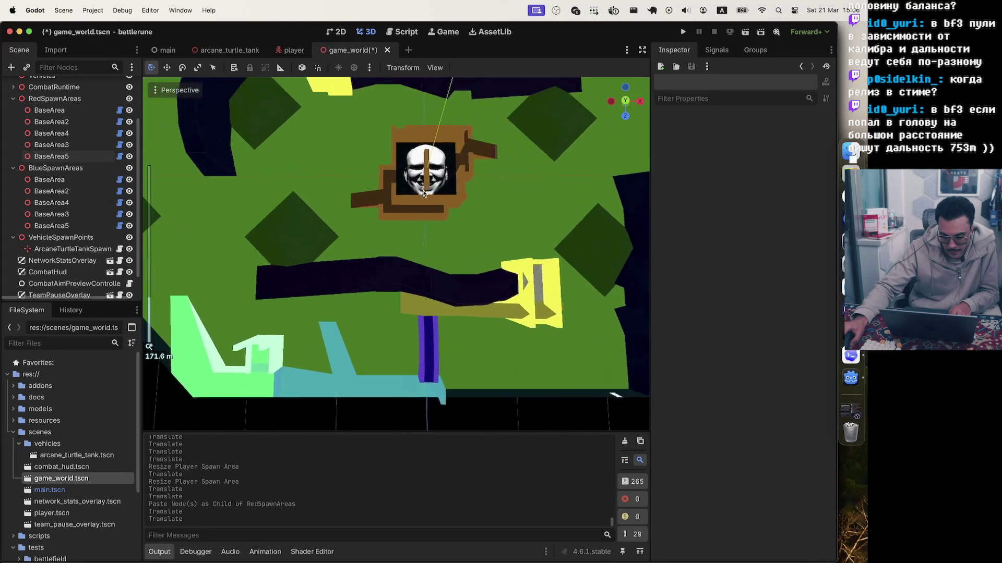
scroll(461, 174, "up", 3)
scroll(453, 209, "up", 2)
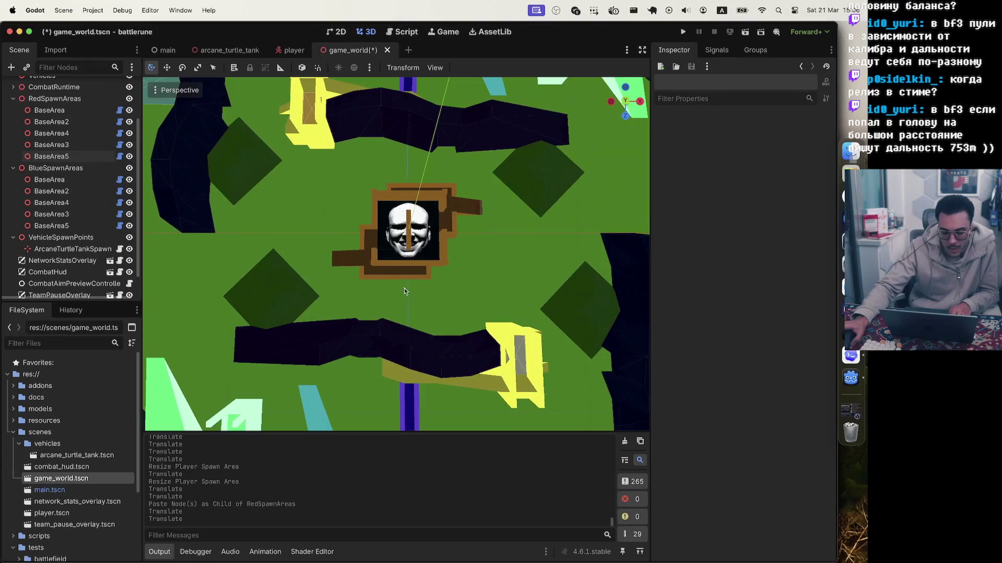
scroll(441, 229, "down", 5)
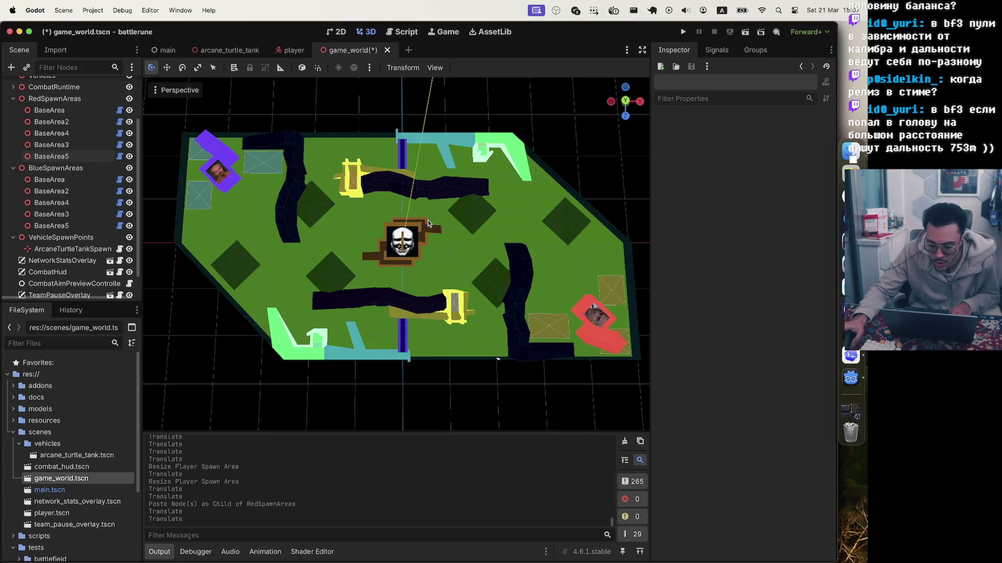
mouse_move(464, 228)
left_mouse_down()
mouse_move(408, 192)
mouse_move(428, 225)
left_mouse_up()
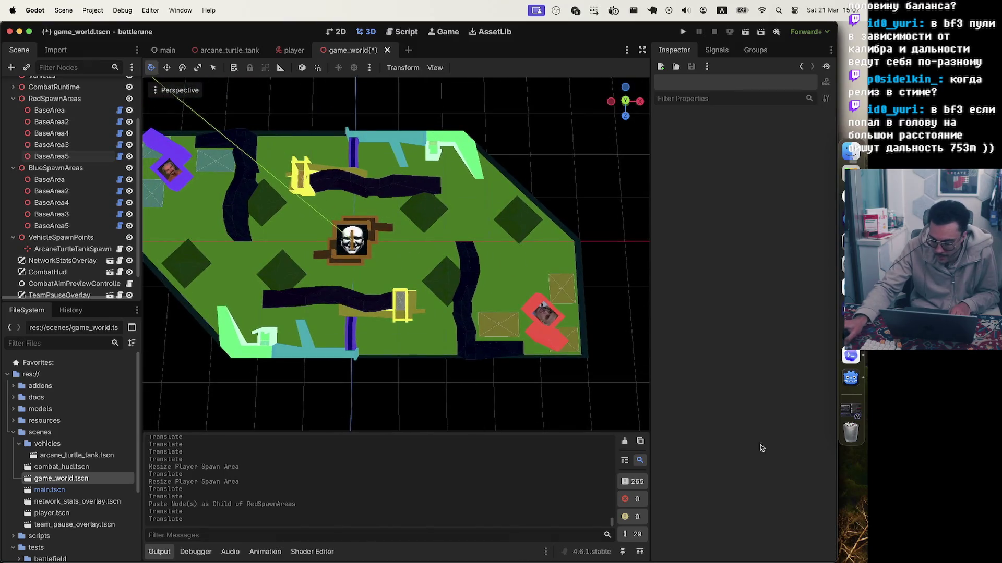
left_click(848, 359)
- Choose 'Exact vehicle (Recommended)' as what the v1 vehicle spawn gizmo should render
mouse_move(299, 472)
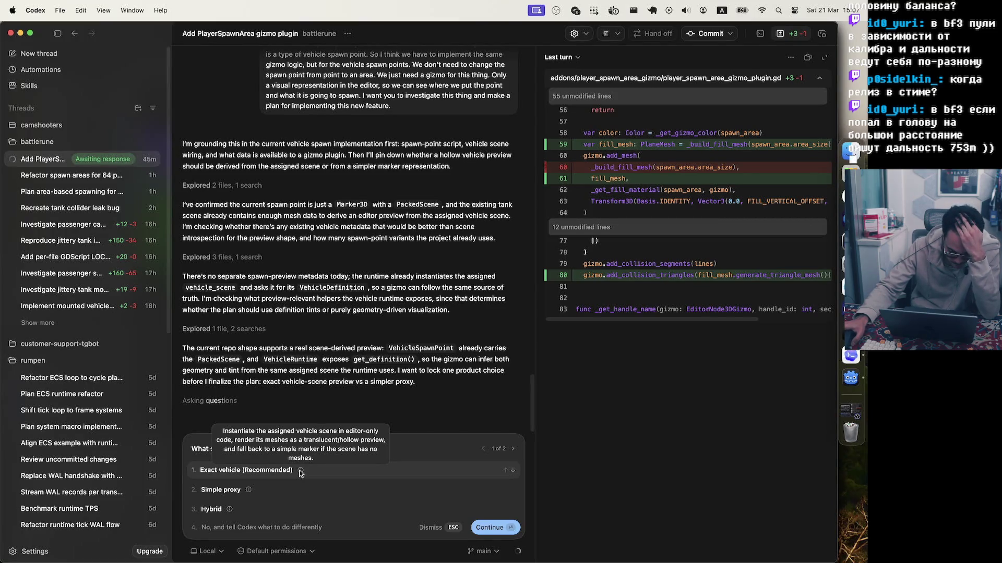
mouse_move(248, 493)
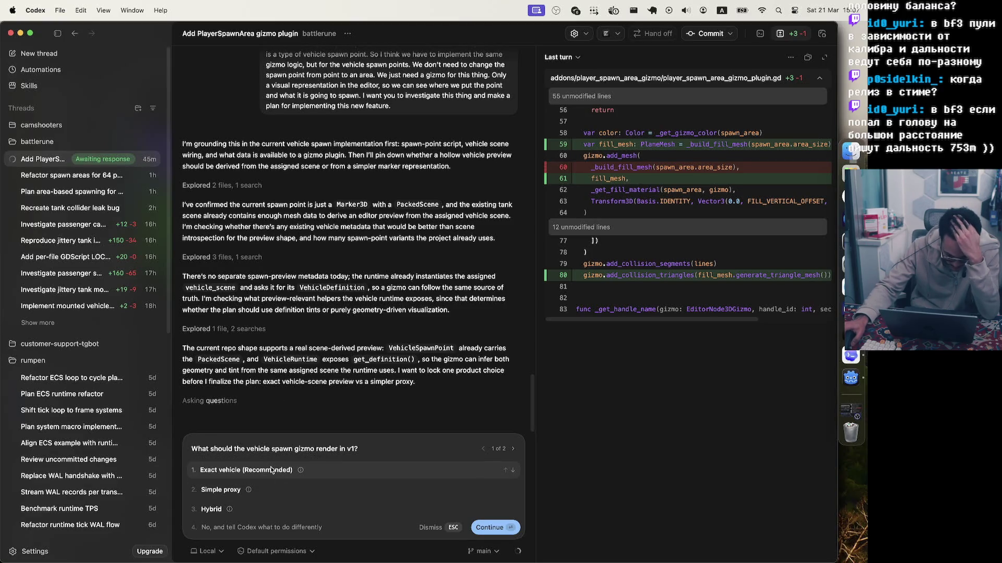
left_click(270, 470)
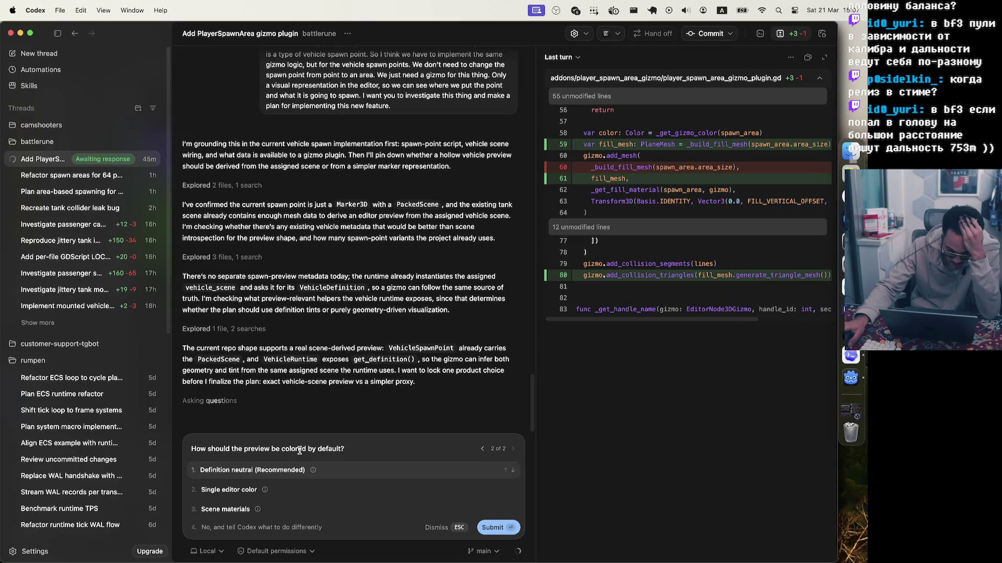
- Submit 'Definition neutral (Recommended)' as the default colouring for the vehicle preview
mouse_move(315, 474)
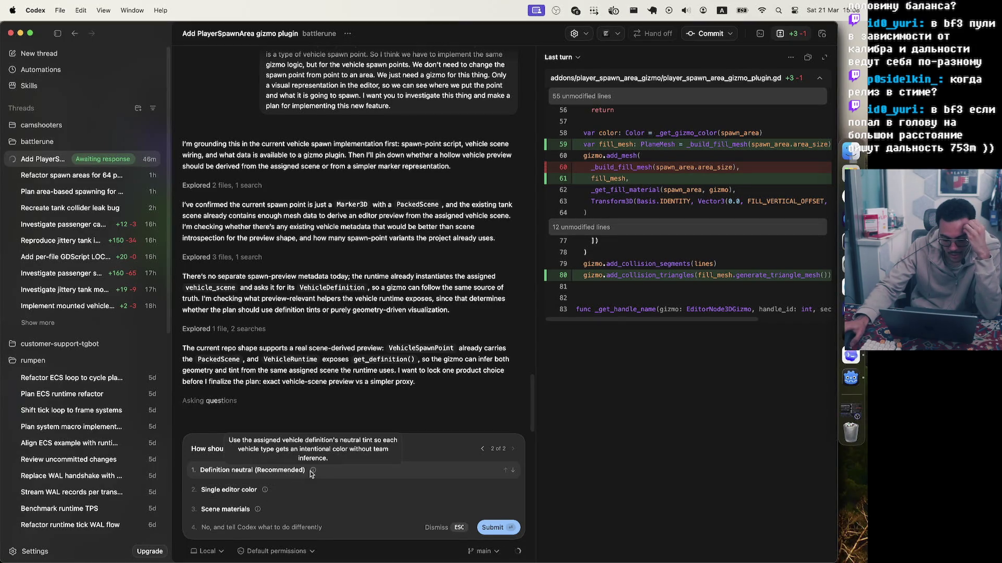
left_click(292, 471)
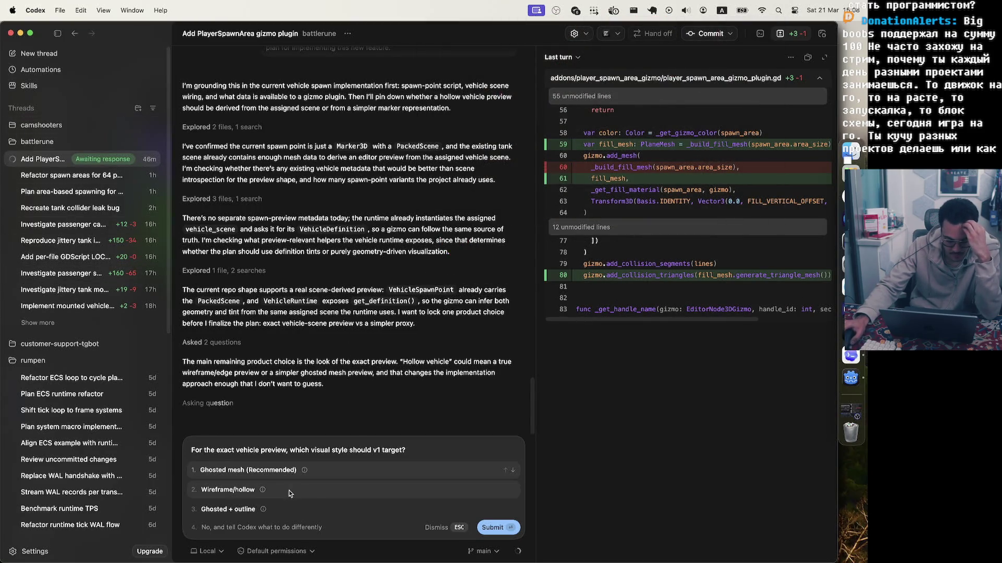
mouse_move(306, 473)
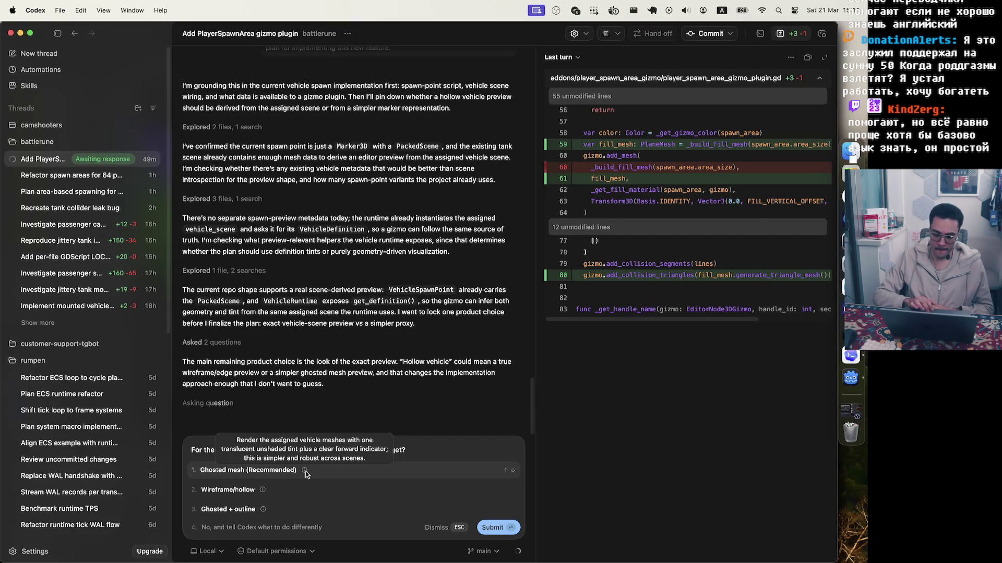
left_click(849, 381)
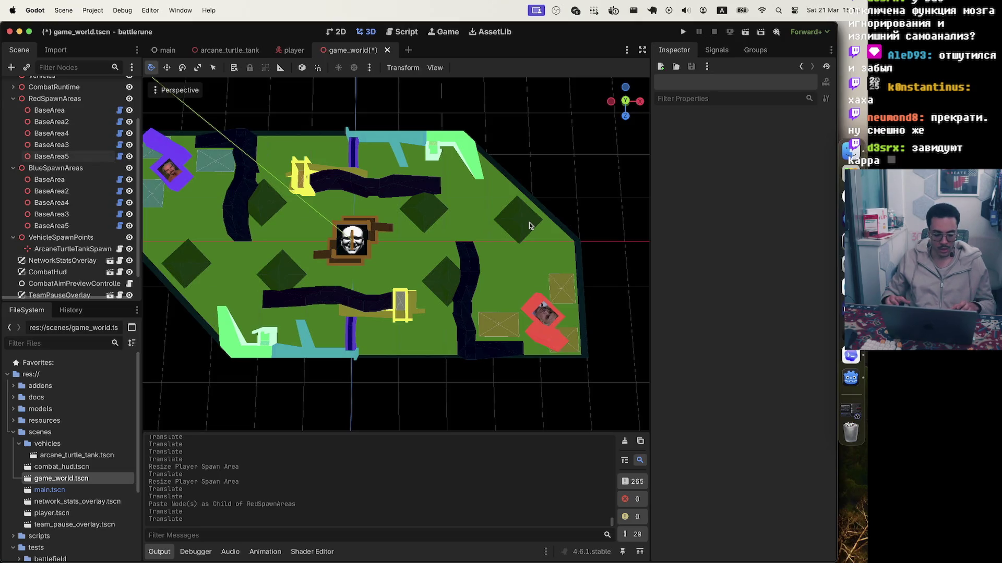
- Save game_world.tscn with both red and blue BaseArea spawn areas in place
key("ctrl+s")
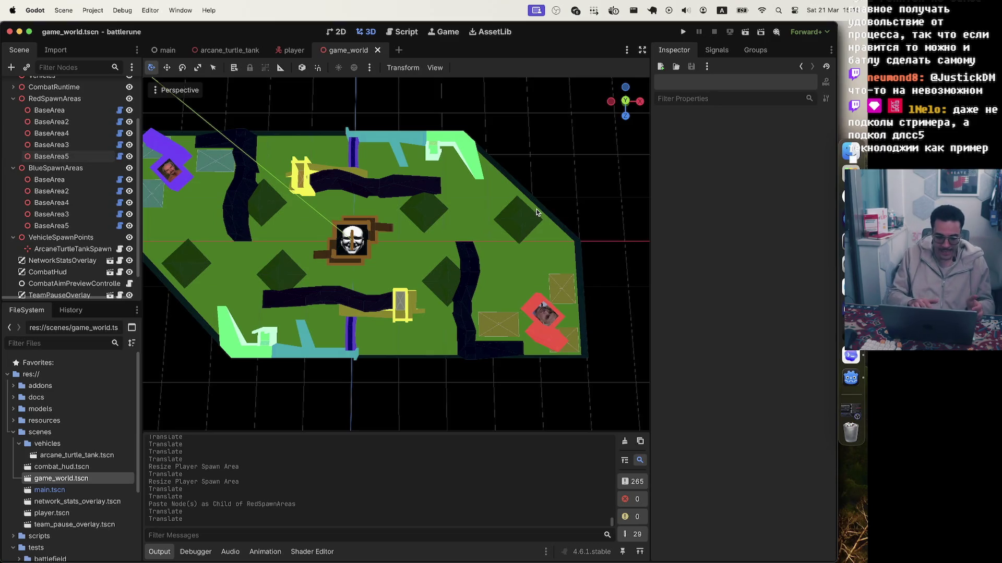
scroll(563, 190, "down", 10)
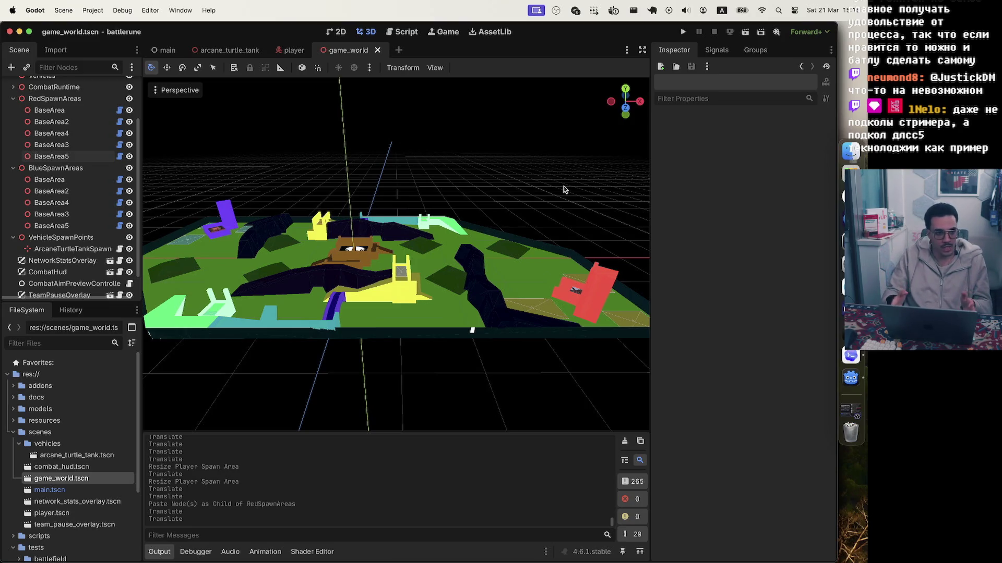
- Switch the Godot viewport to a straight top-down view of the arena
key("KP_7")
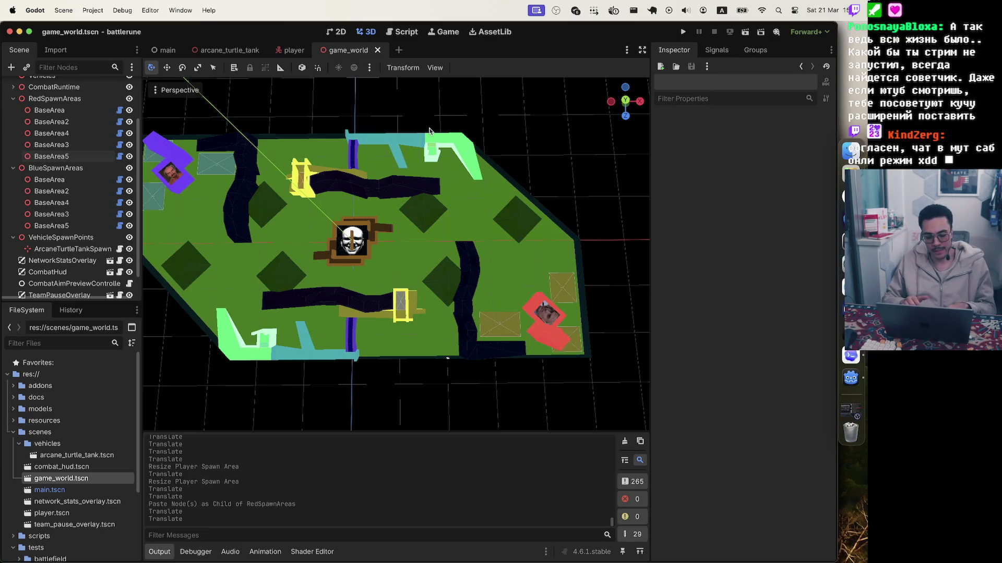
scroll(416, 103, "right", 5)
scroll(415, 103, "left", 5)
- Answer 'Ghosted mesh (Recommended)' for the preview style in Codex, then return to Godot
left_click(856, 358)
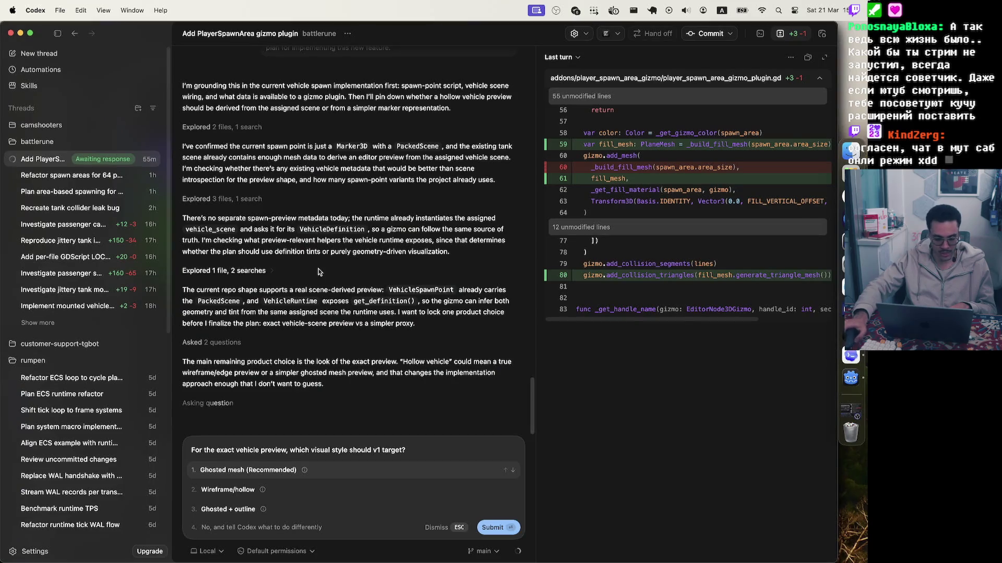
left_click(299, 472)
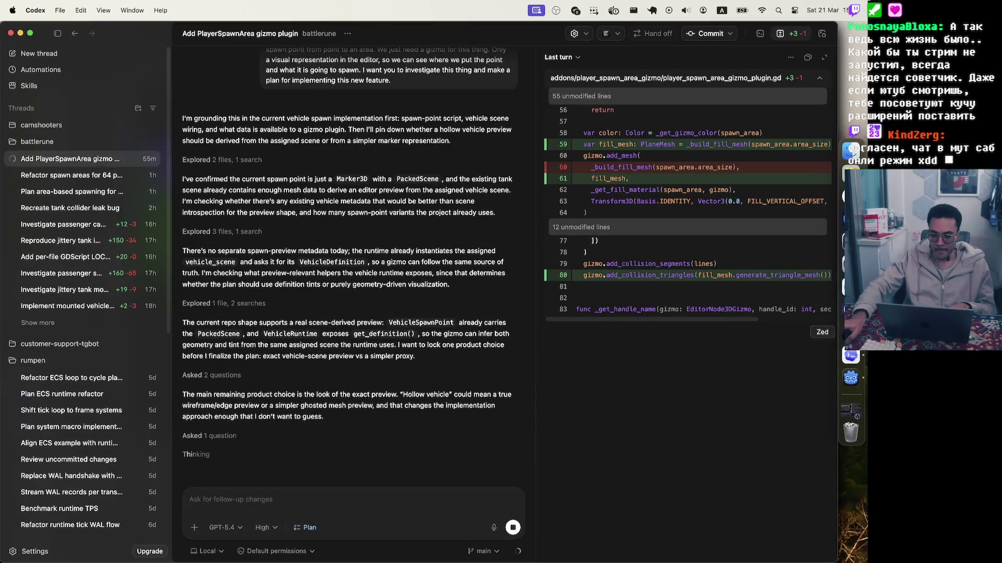
left_click(851, 378)
scroll(410, 173, "up", 5)
scroll(402, 153, "down", 3)
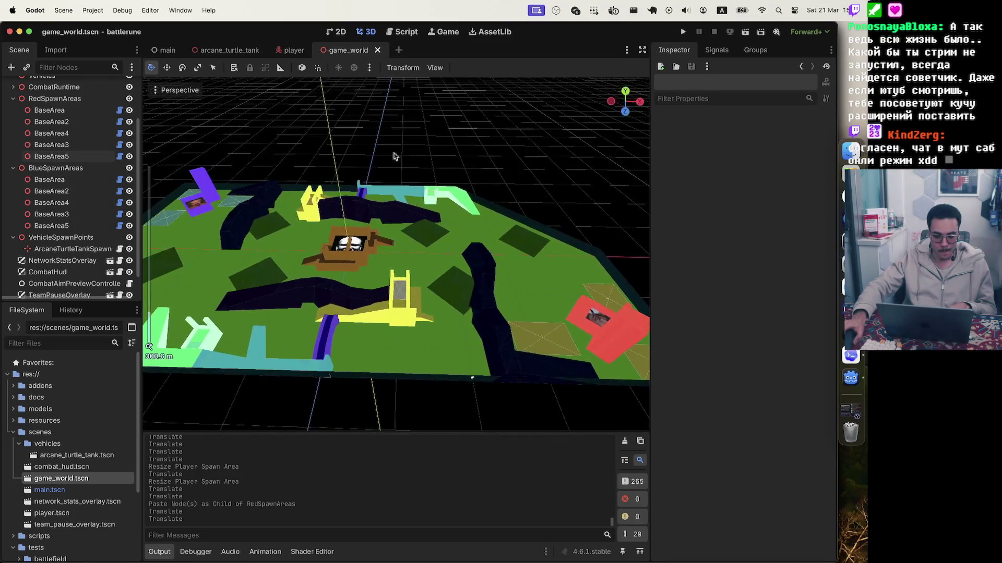
scroll(313, 152, "down", 5)
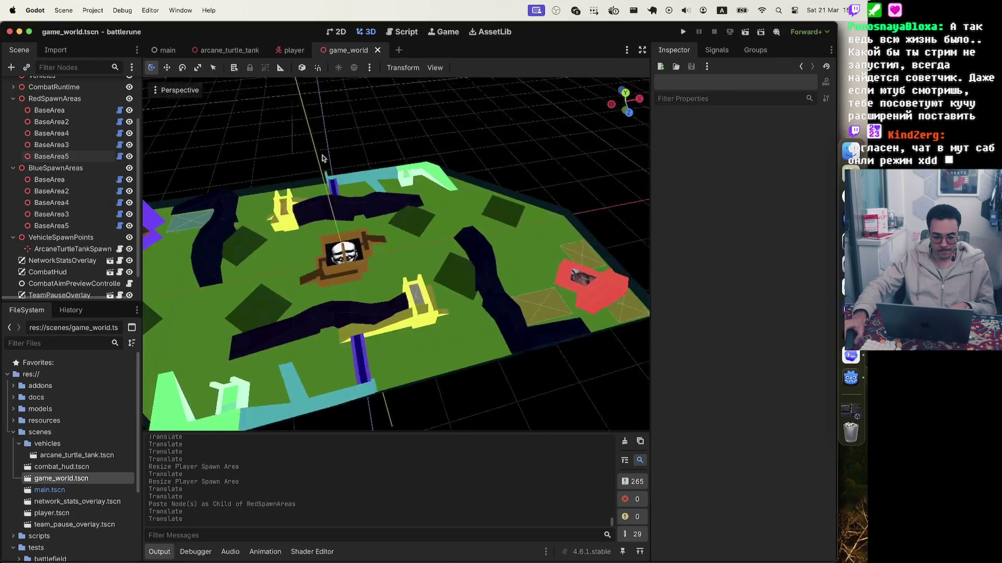
scroll(335, 145, "down", 5)
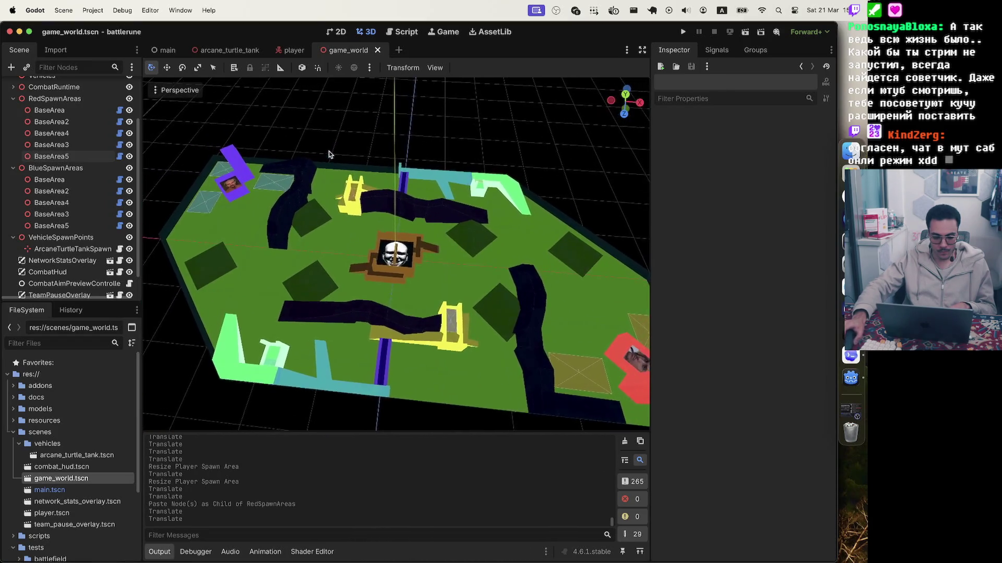
scroll(343, 158, "down", 8)
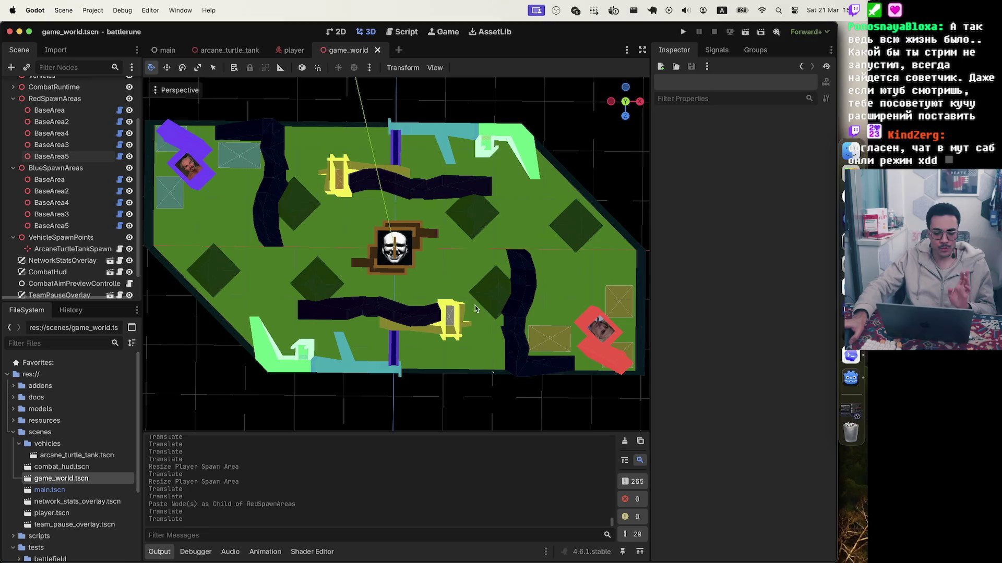
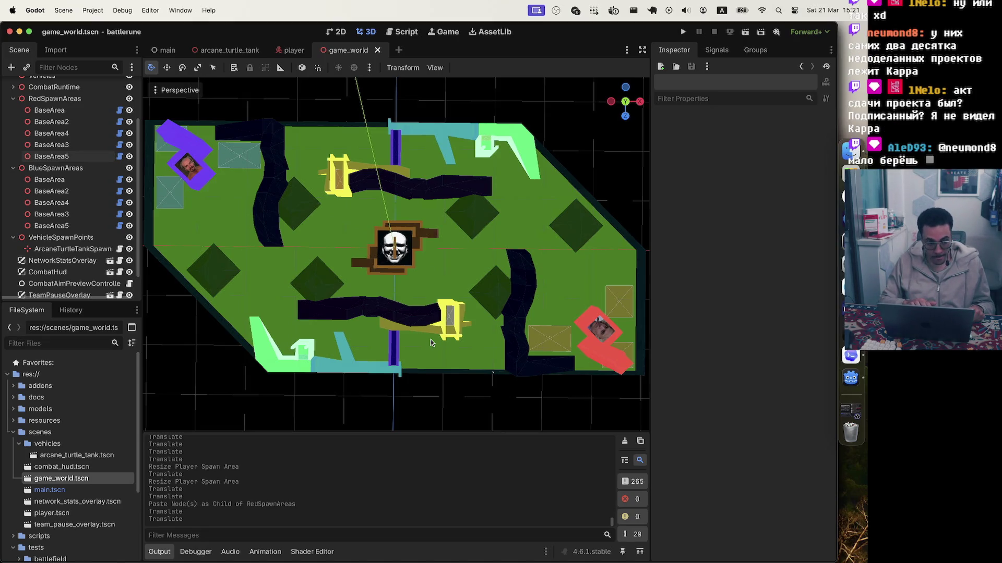
- Scroll the Godot scene, select the BaseArea5 spawn area, then deselect it
scroll(431, 342, "up", 5)
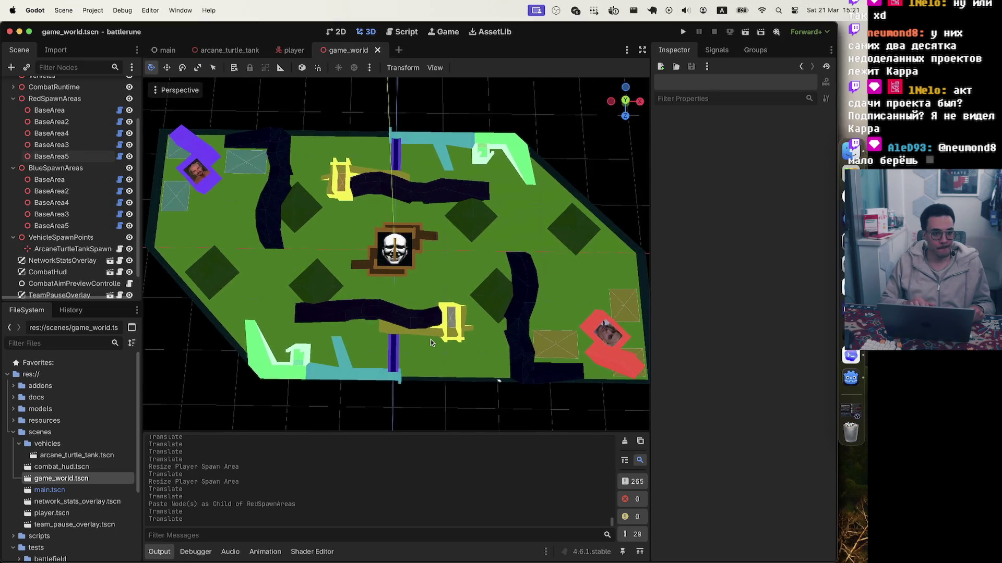
scroll(430, 342, "up", 2)
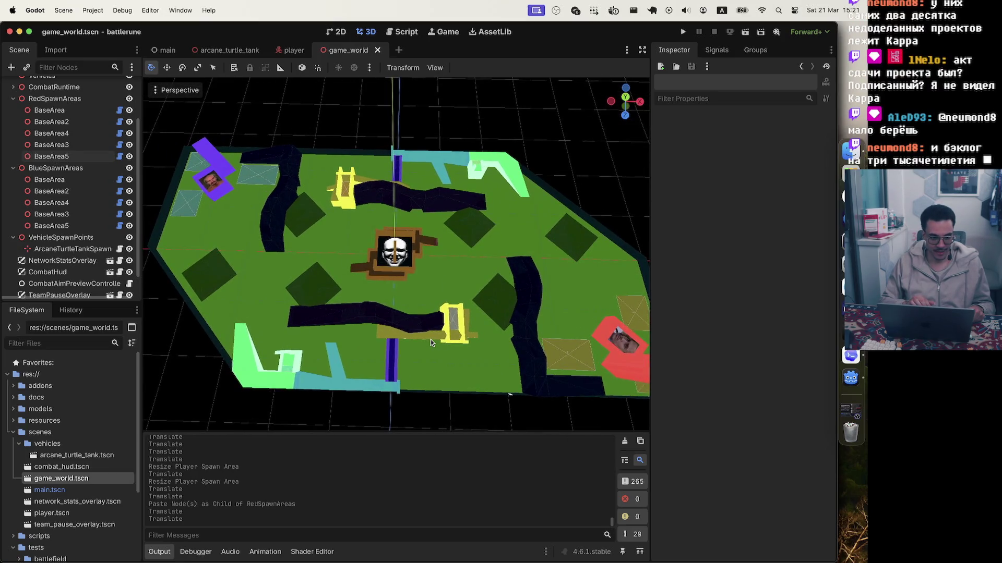
scroll(458, 339, "up", 4)
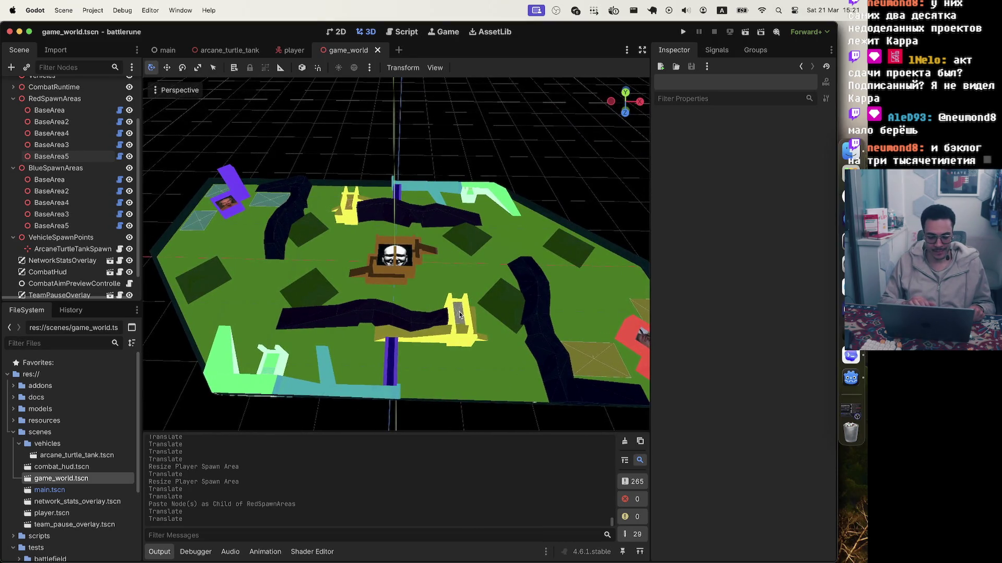
left_click(458, 315)
left_click(515, 162)
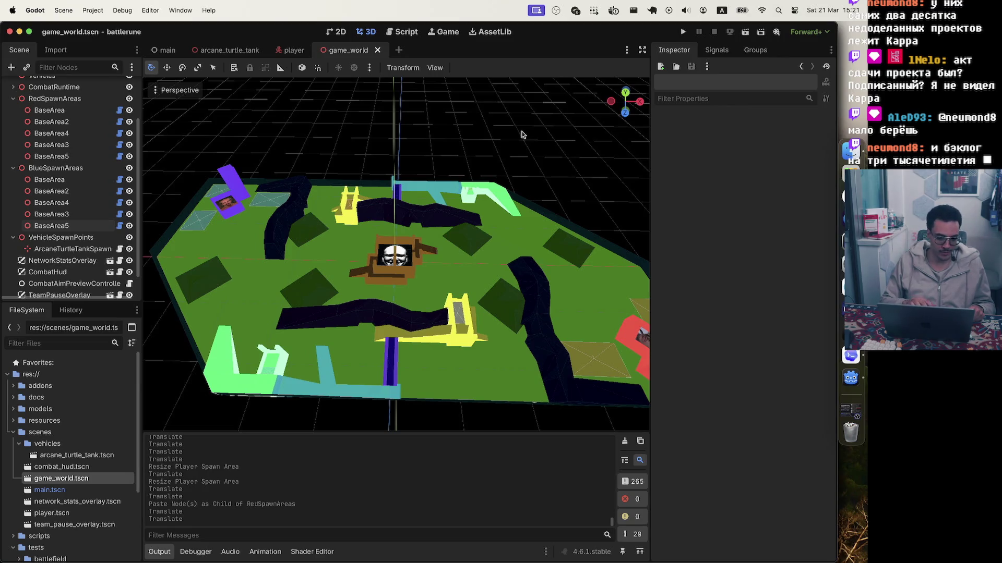
scroll(64, 141, "up", 3)
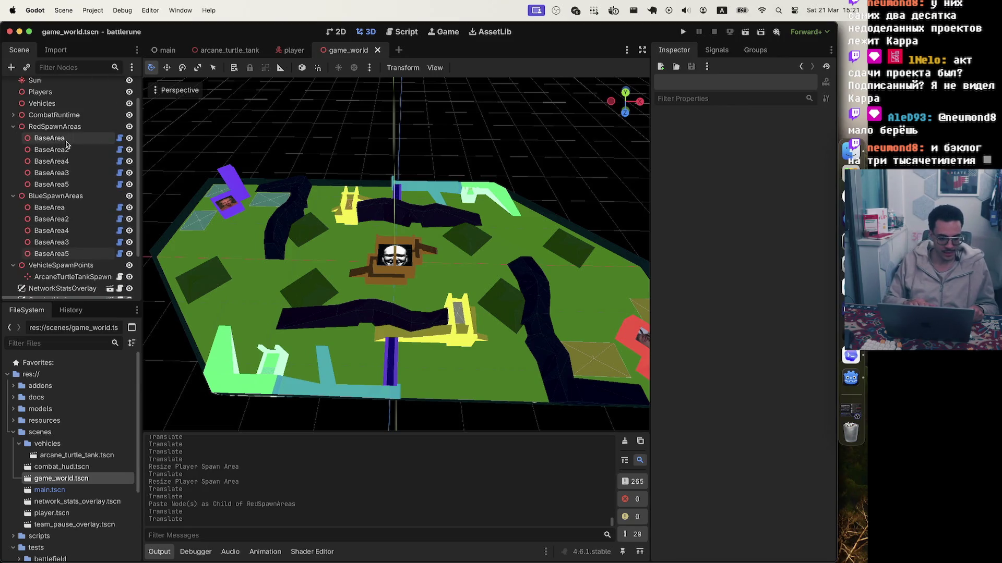
- Expand the Vehicle Spawn Point Editor Gizmo Plan in Codex and read it from its heading
key("super+Tab")
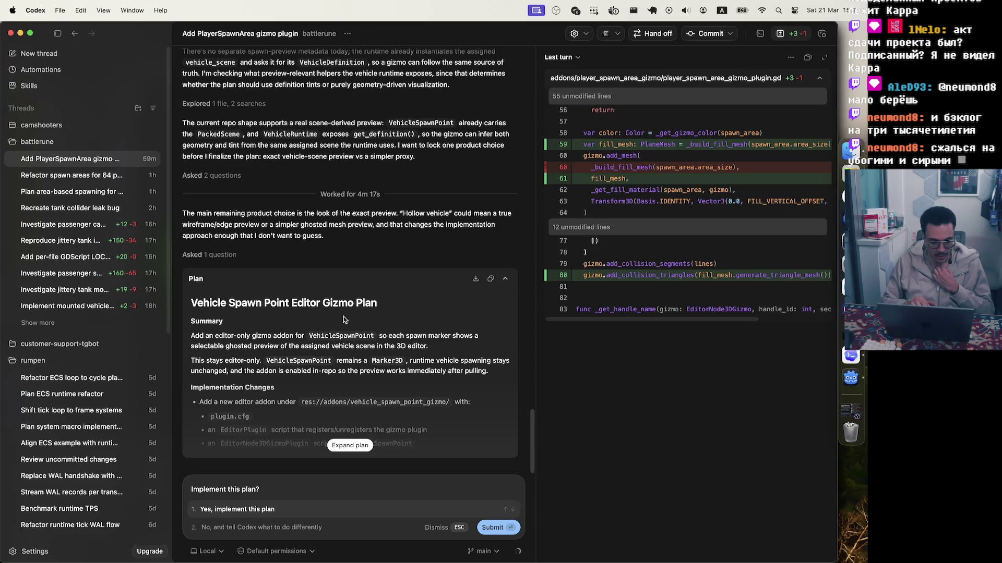
left_click(353, 443)
scroll(354, 365, "up", 10)
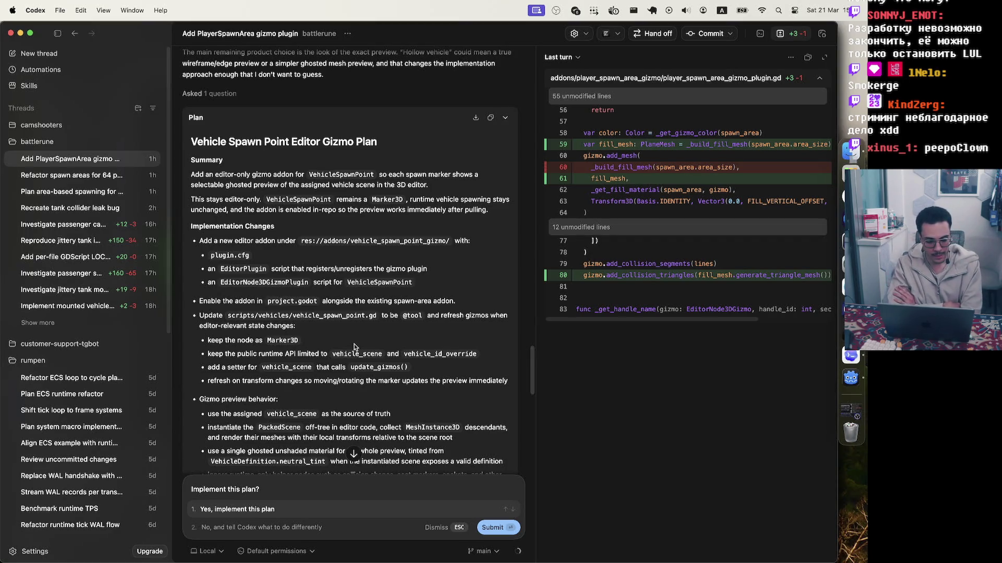
scroll(354, 344, "down", 3)
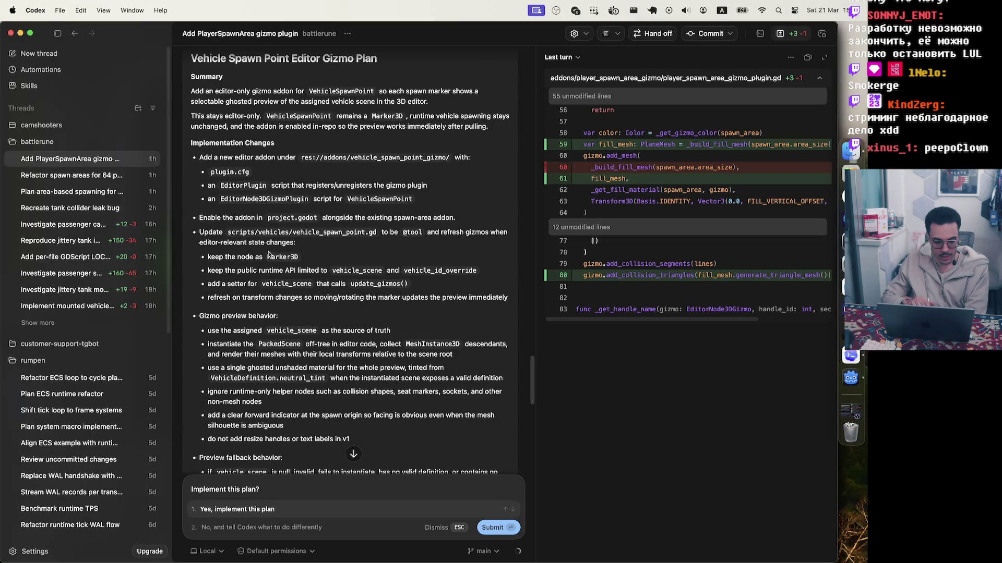
scroll(299, 263, "down", 3)
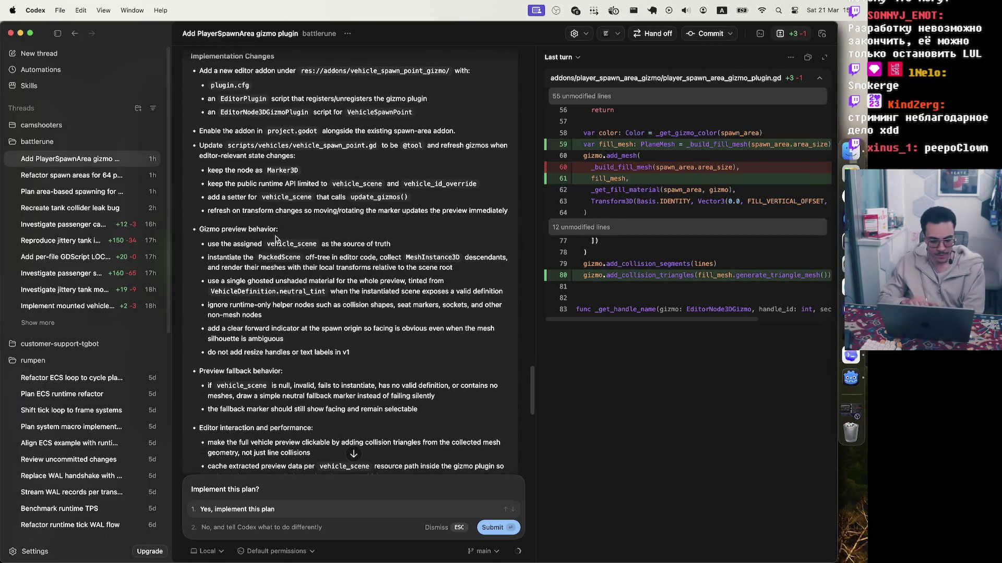
scroll(303, 240, "down", 2)
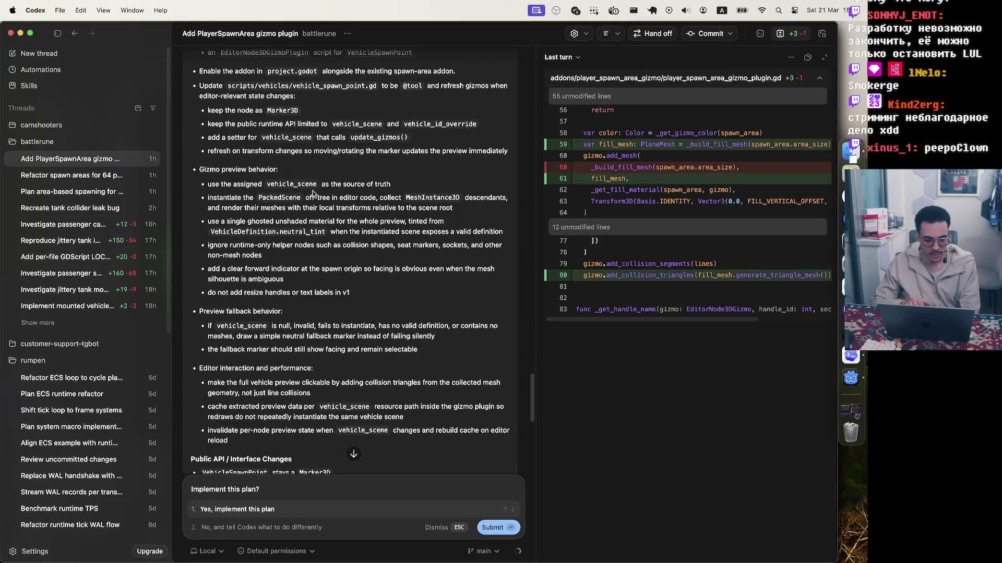
left_click_drag(384, 183, 315, 185)
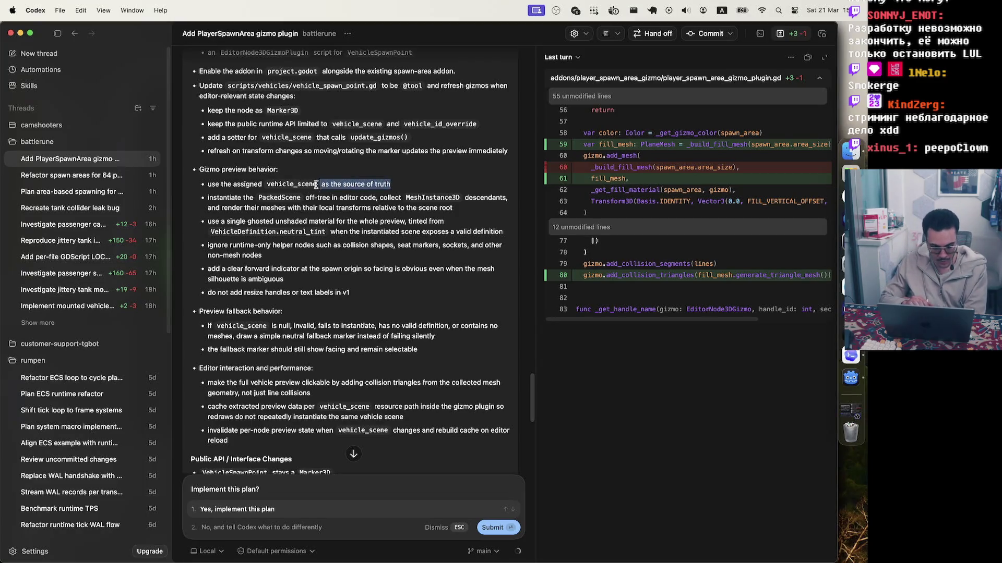
left_click(271, 208)
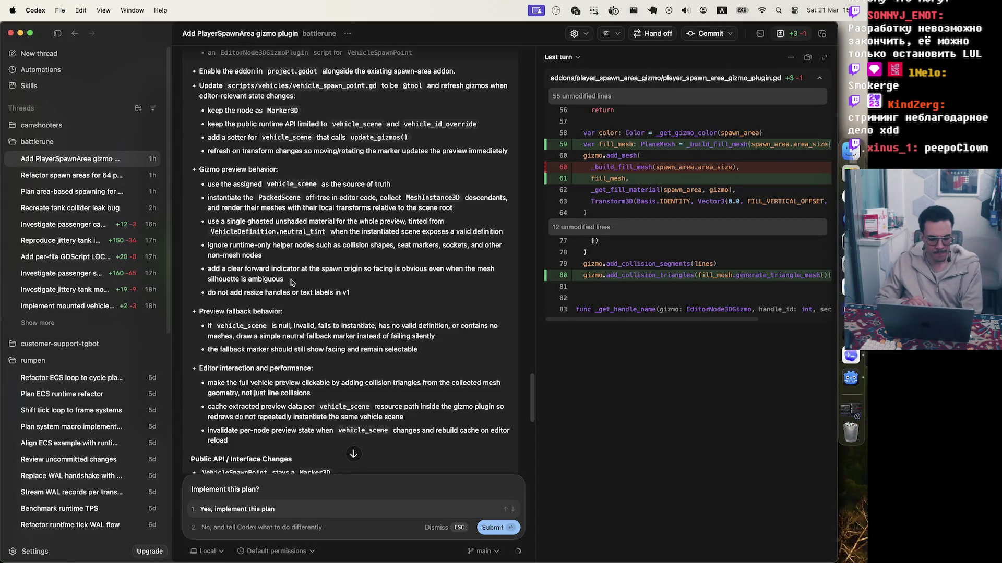
left_click_drag(268, 279, 244, 280)
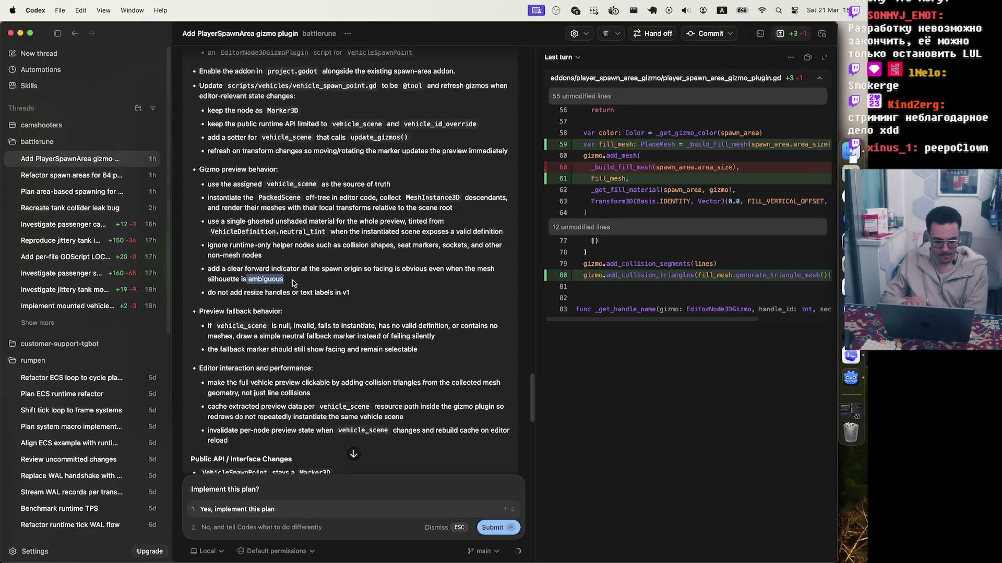
left_click(296, 283)
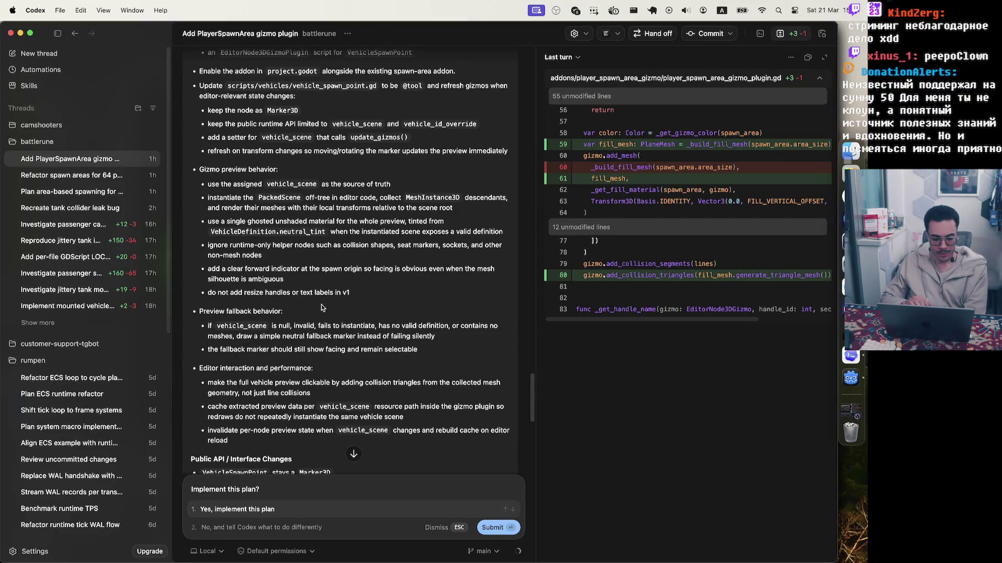
scroll(318, 326, "down", 4)
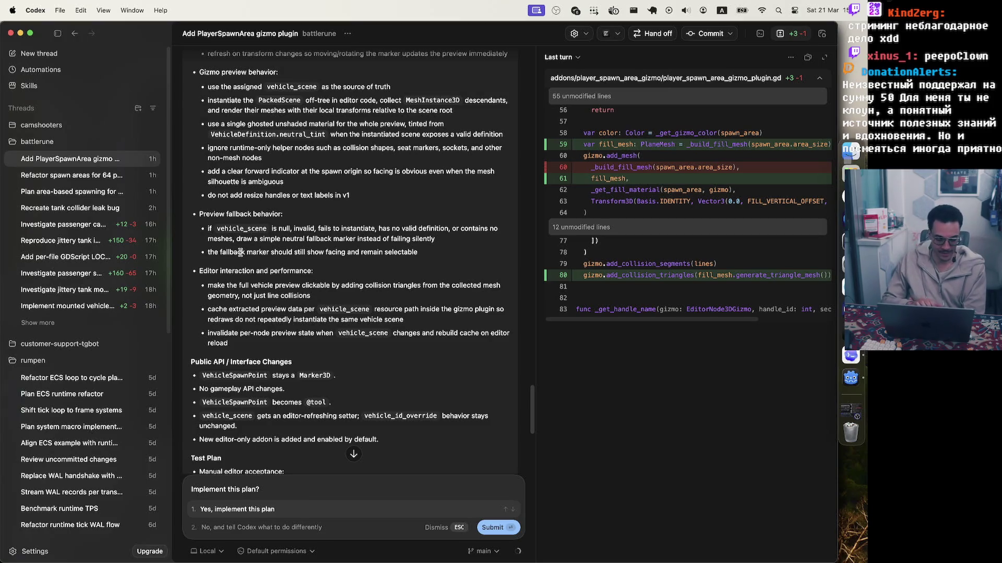
scroll(256, 296, "down", 4)
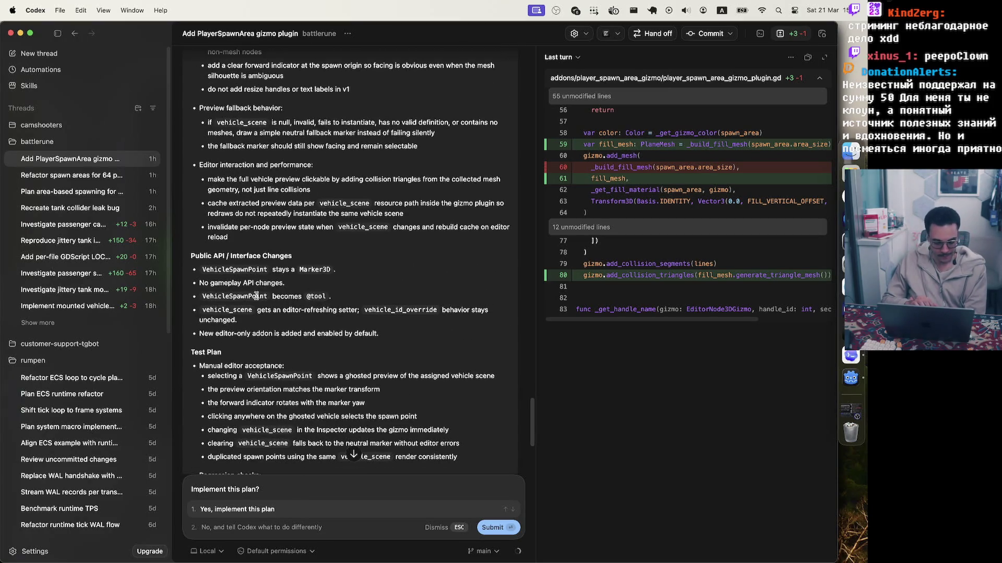
scroll(256, 296, "down", 3)
scroll(256, 296, "up", 4)
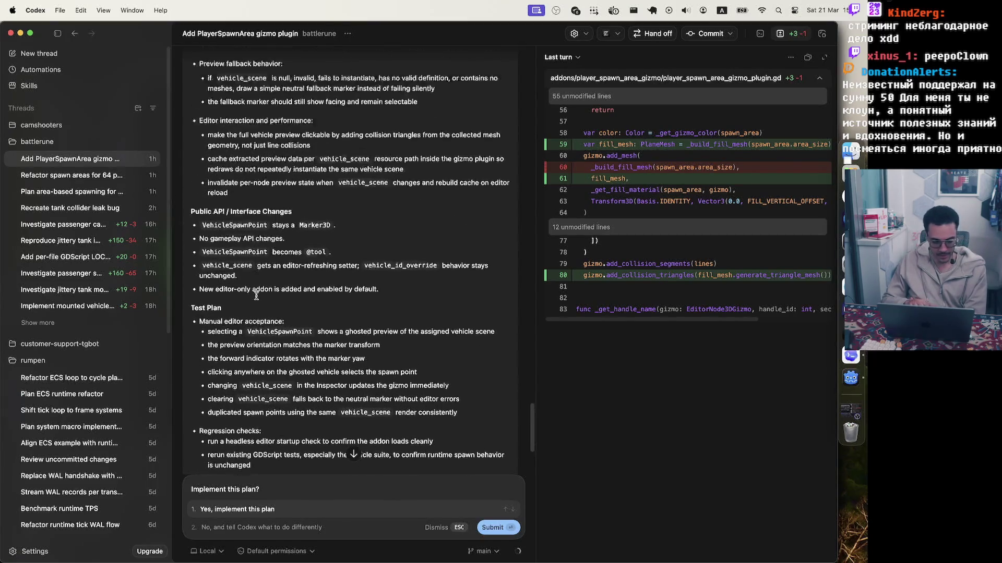
scroll(256, 298, "up", 3)
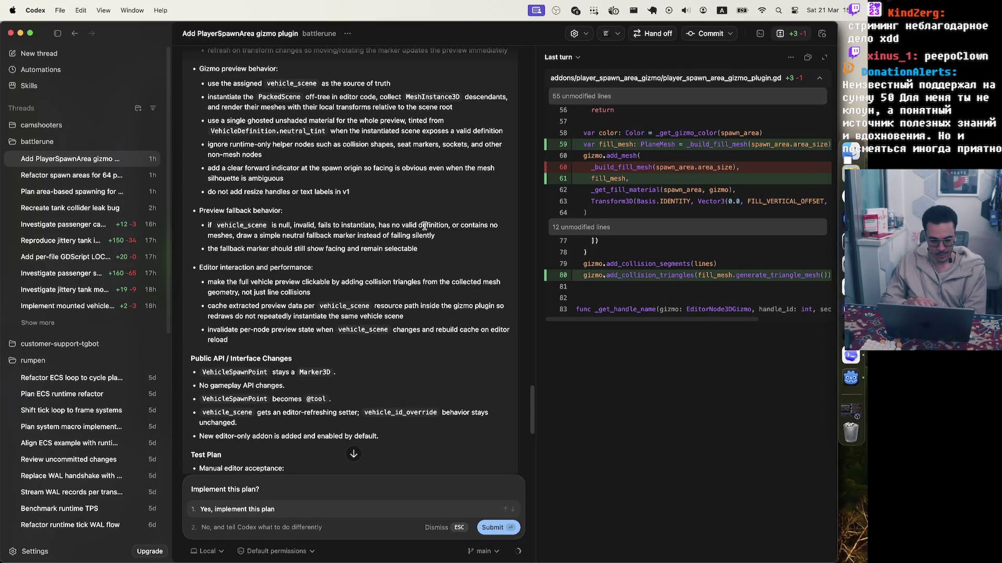
left_click_drag(199, 211, 360, 213)
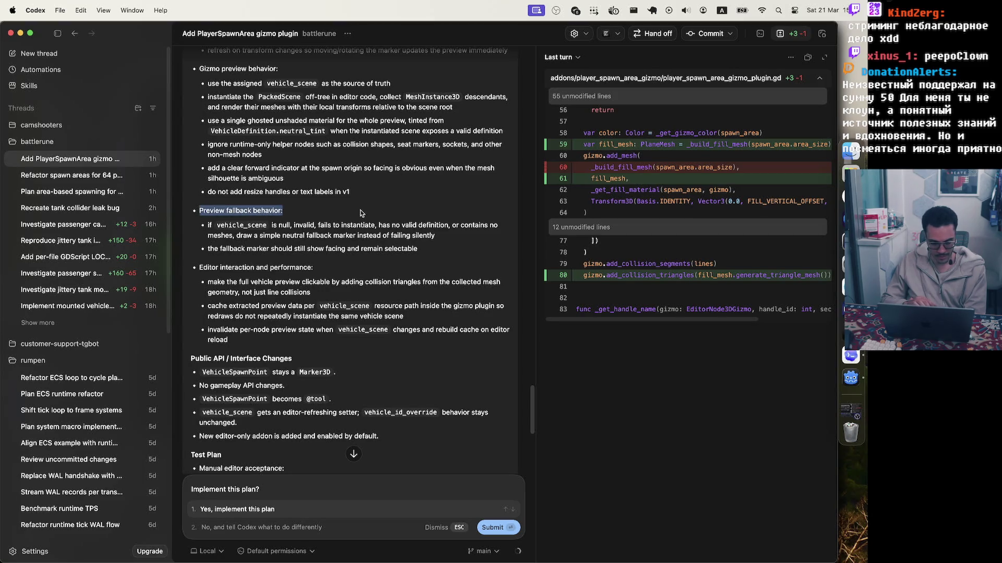
left_click_drag(199, 210, 347, 212)
left_click(334, 213)
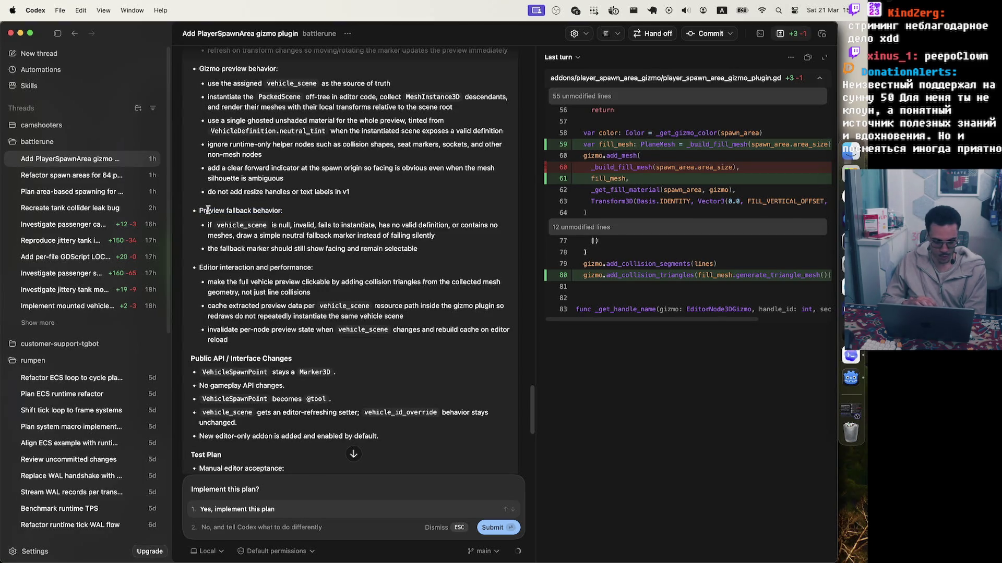
mouse_move(201, 211)
left_mouse_down()
mouse_move(342, 212)
mouse_move(194, 210)
left_mouse_up()
left_click(285, 222)
left_click(288, 210)
mouse_move(289, 212)
left_mouse_down()
mouse_move(192, 214)
mouse_move(351, 214)
left_mouse_up()
left_click(251, 207)
left_click(352, 213)
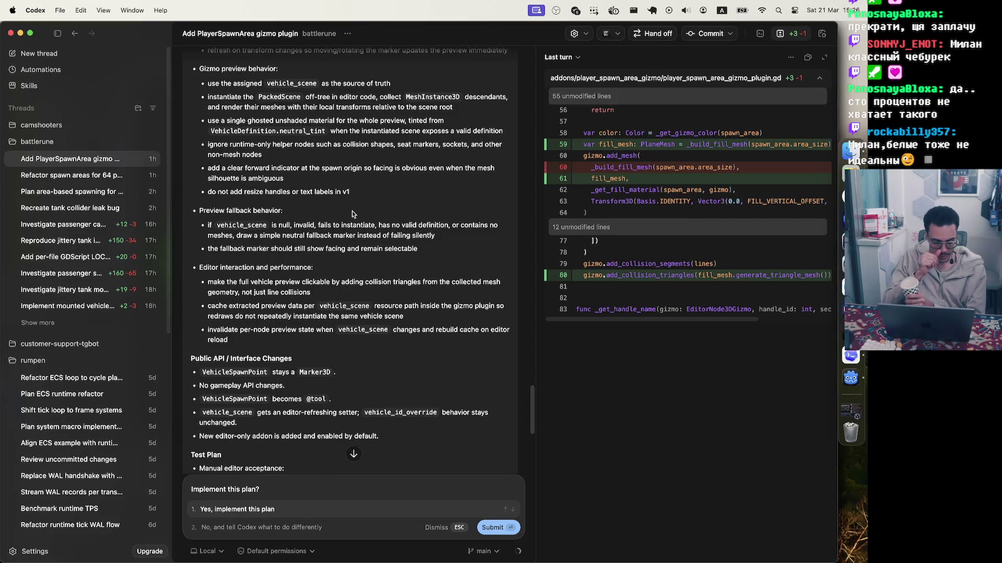
scroll(291, 317, "down", 5)
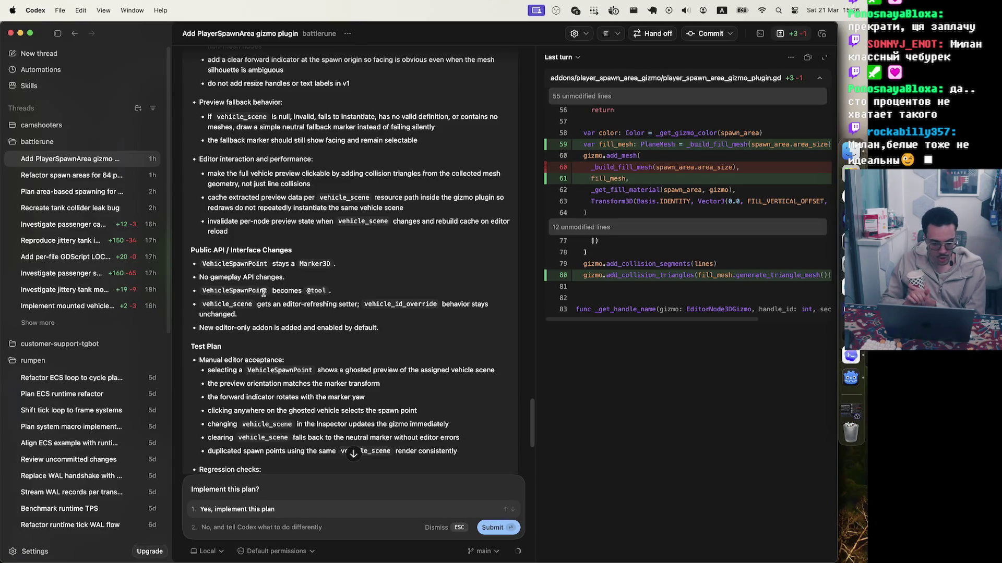
scroll(260, 295, "down", 1)
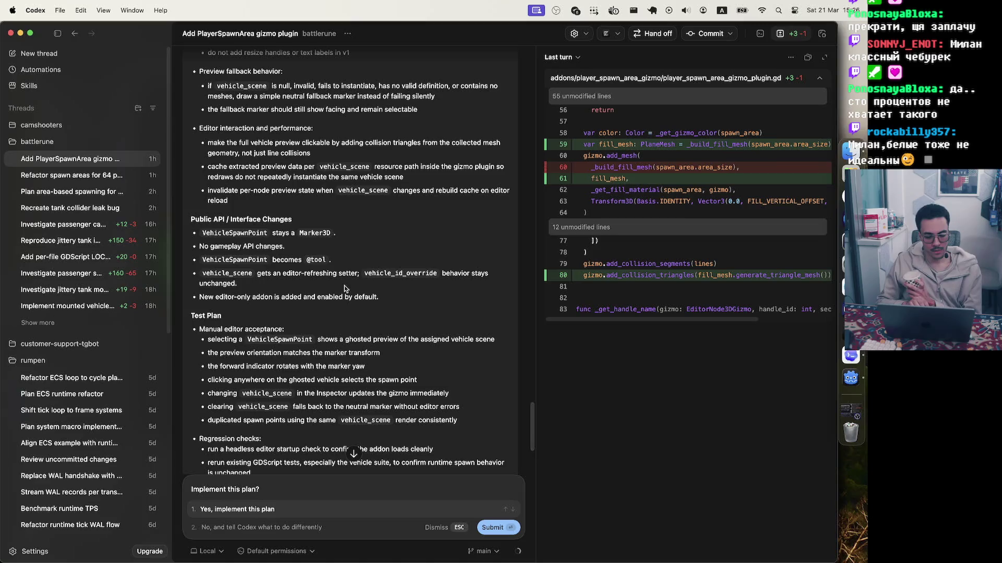
scroll(386, 287, "down", 5)
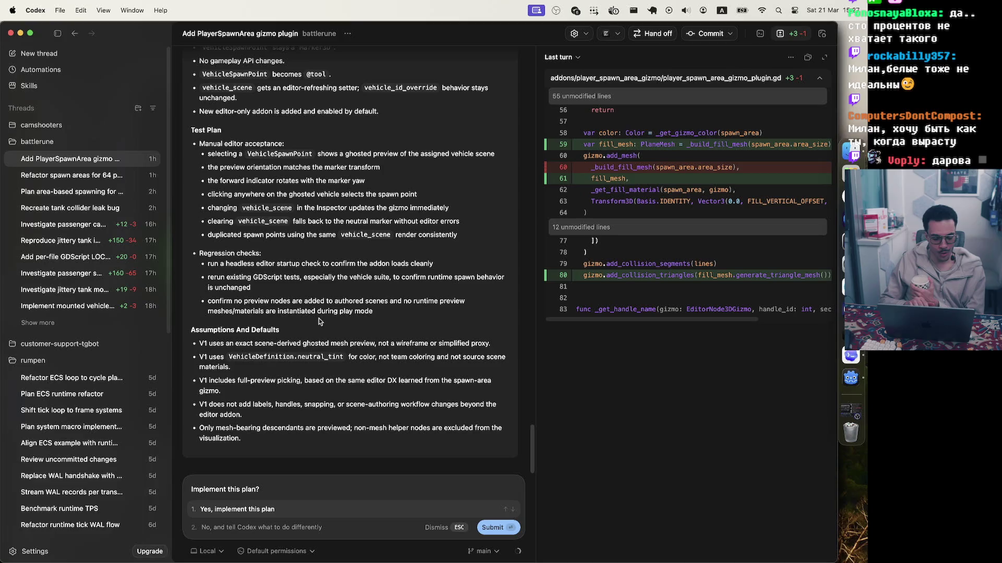
scroll(411, 339, "up", 3)
scroll(411, 339, "up", 10)
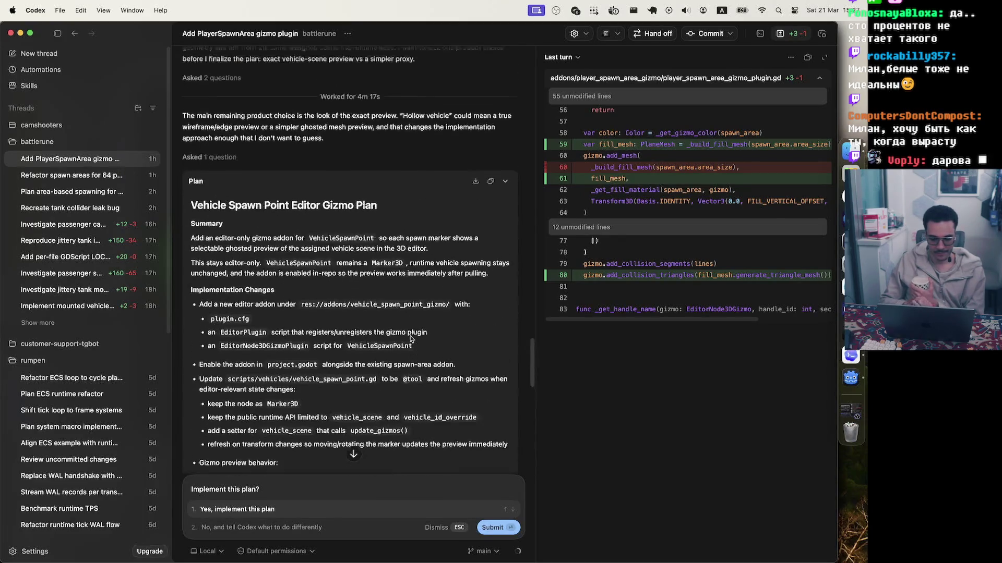
- Copy the gizmo plan to the clipboard and start a new empty battlerune thread
left_click(492, 257)
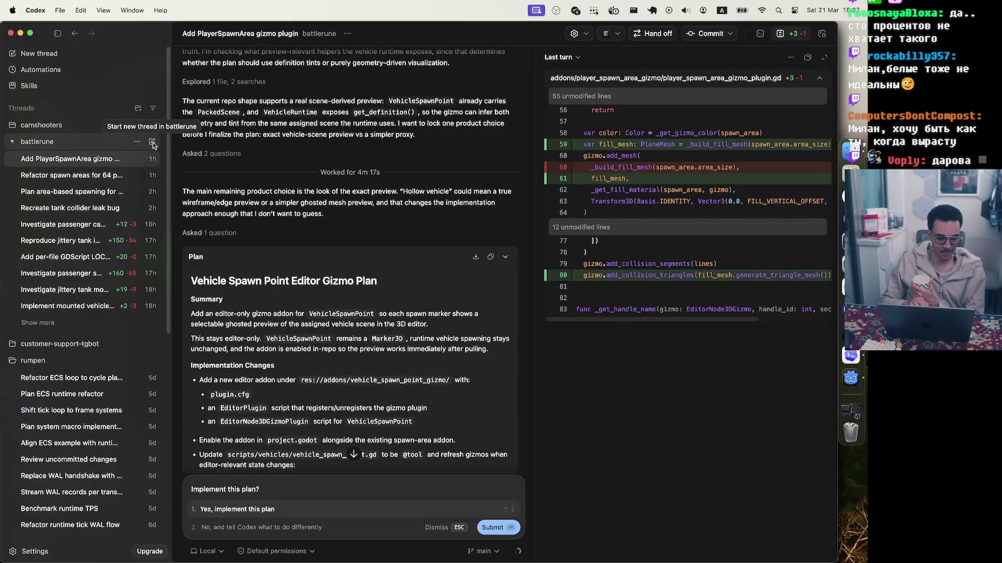
left_click(153, 142)
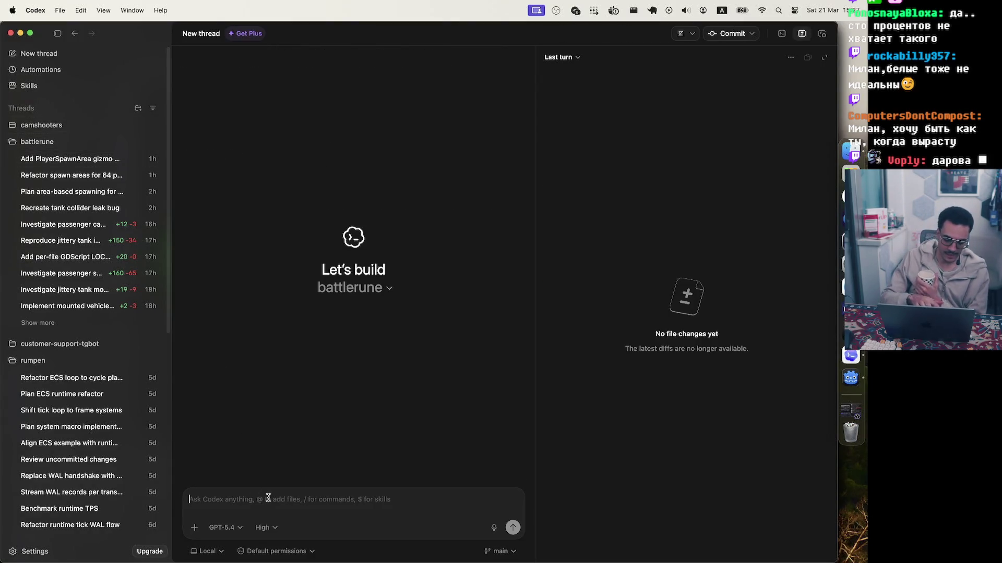